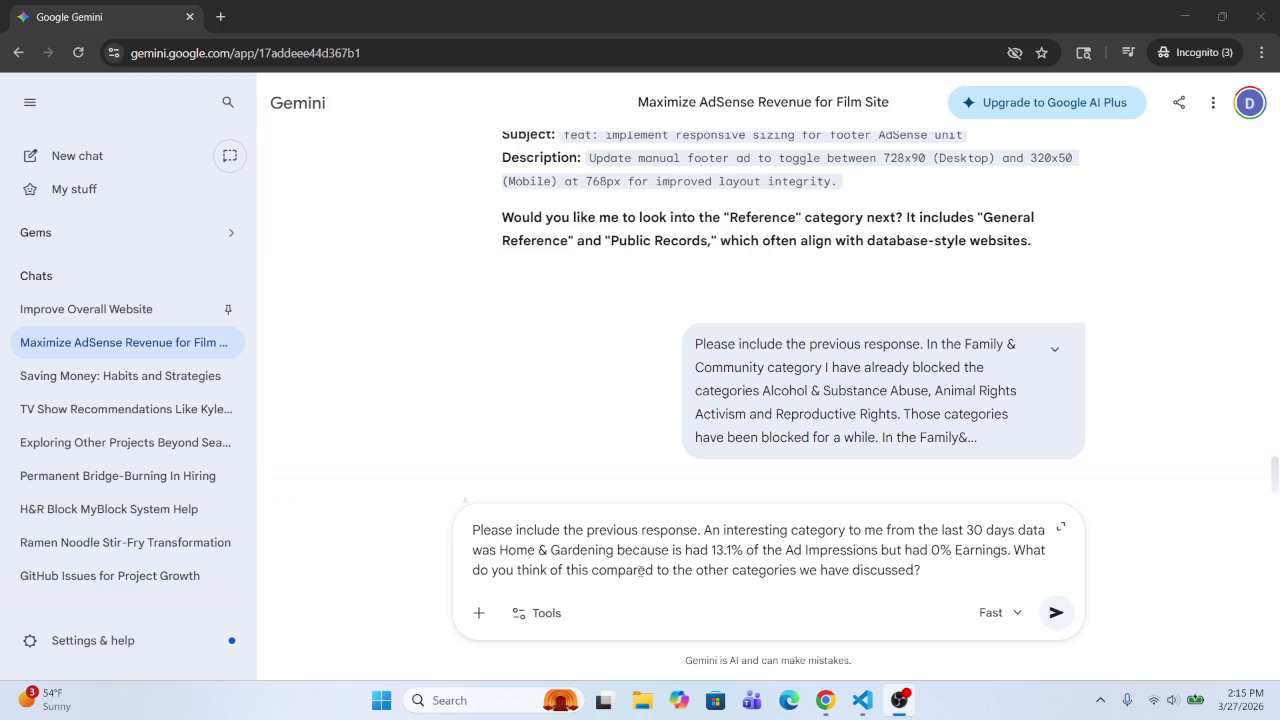
# Step: Start the follow-up question in the prompt, rewording it to 'Did you find the Home'
pyautogui.moveTo(657, 570); pyautogui.dragTo(693, 570)
pyautogui.click(767, 570)
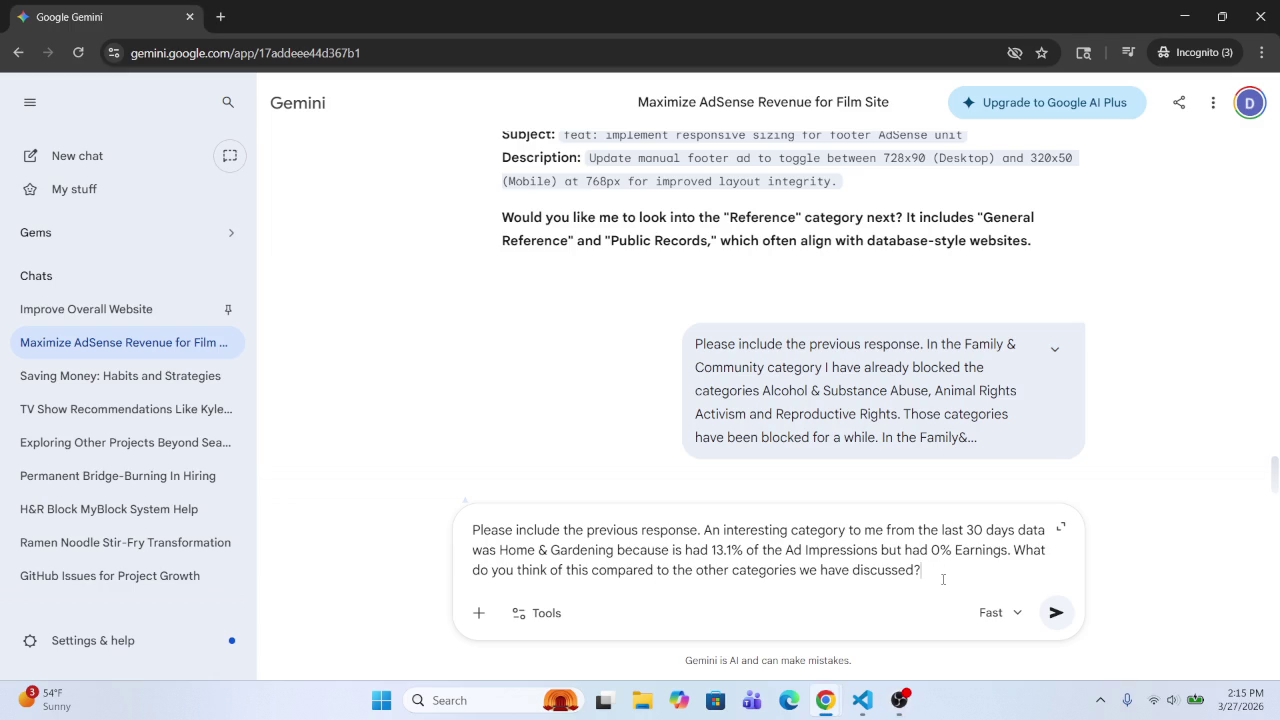
pyautogui.write('Do you')
pyautogui.press('BackSpace')
pyautogui.press('BackSpace')
pyautogui.press('BackSpace')
pyautogui.write('id you f')
pyautogui.write('ind ')
pyautogui.write('th')
pyautogui.write('is')
pyautogui.press('BackSpace')
pyautogui.press('BackSpace')
pyautogui.press('BackSpace')
pyautogui.write('find the ')
pyautogui.write('Home')
# Step: Check the Home & Garden figures in the AdSense blocking controls window, then return to Gemini
pyautogui.click(828, 700)
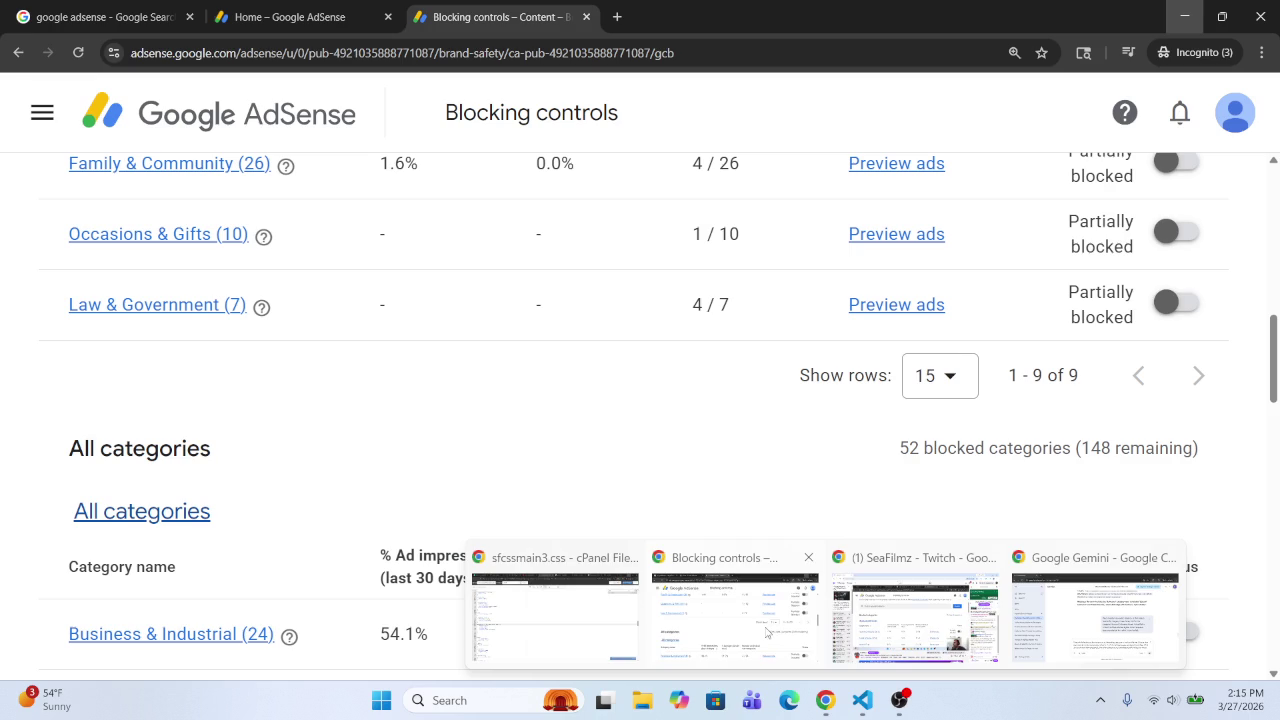
pyautogui.click(768, 632)
pyautogui.scroll(-6, 238, 535)
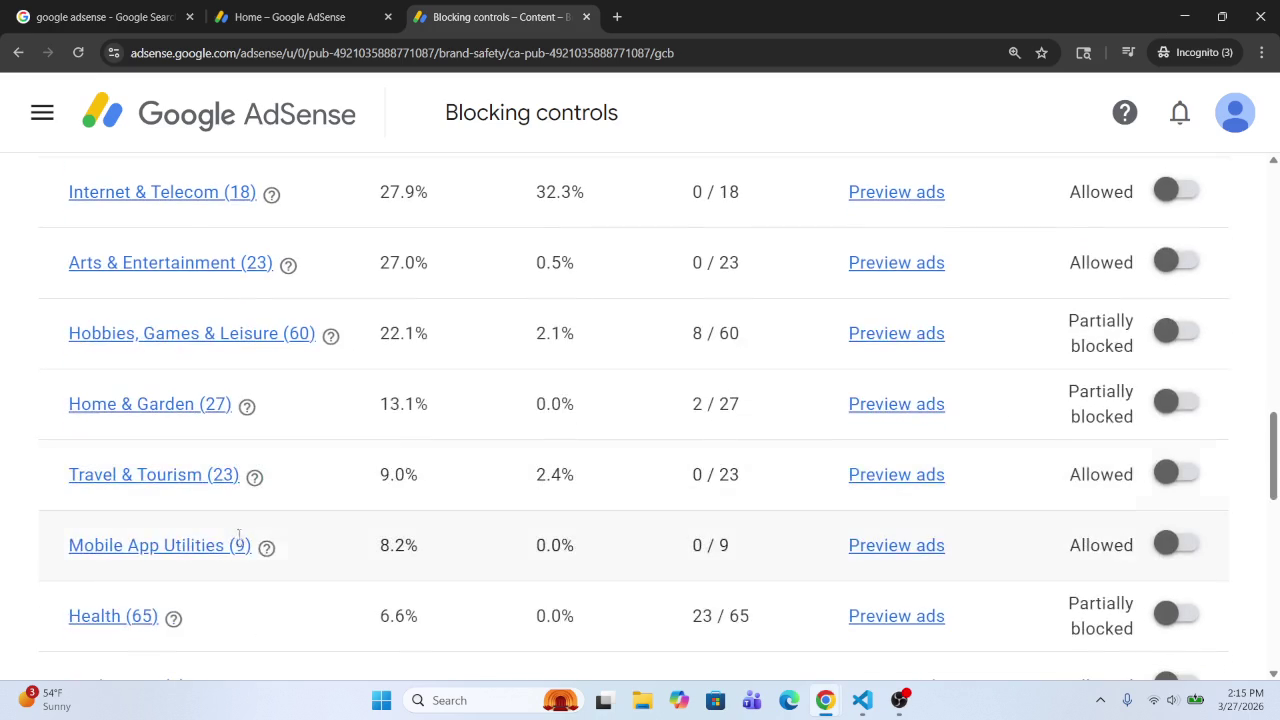
pyautogui.click(1184, 17)
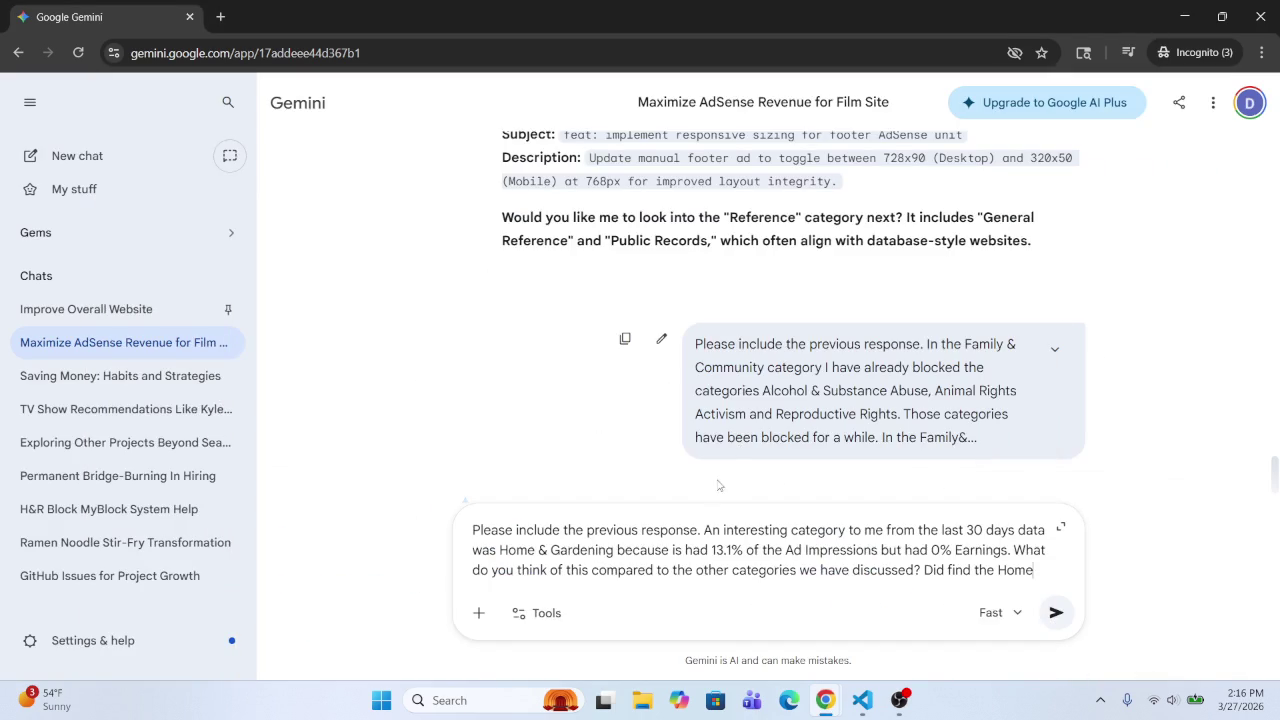
# Step: Shorten 'Gardening' to 'Garden', paste 'Home & Garden', and add 'data interesting? Why or Why Not?'
pyautogui.moveTo(617, 550); pyautogui.dragTo(499, 552)
pyautogui.hotkey('ctrl', 'c')
pyautogui.press('BackSpace')
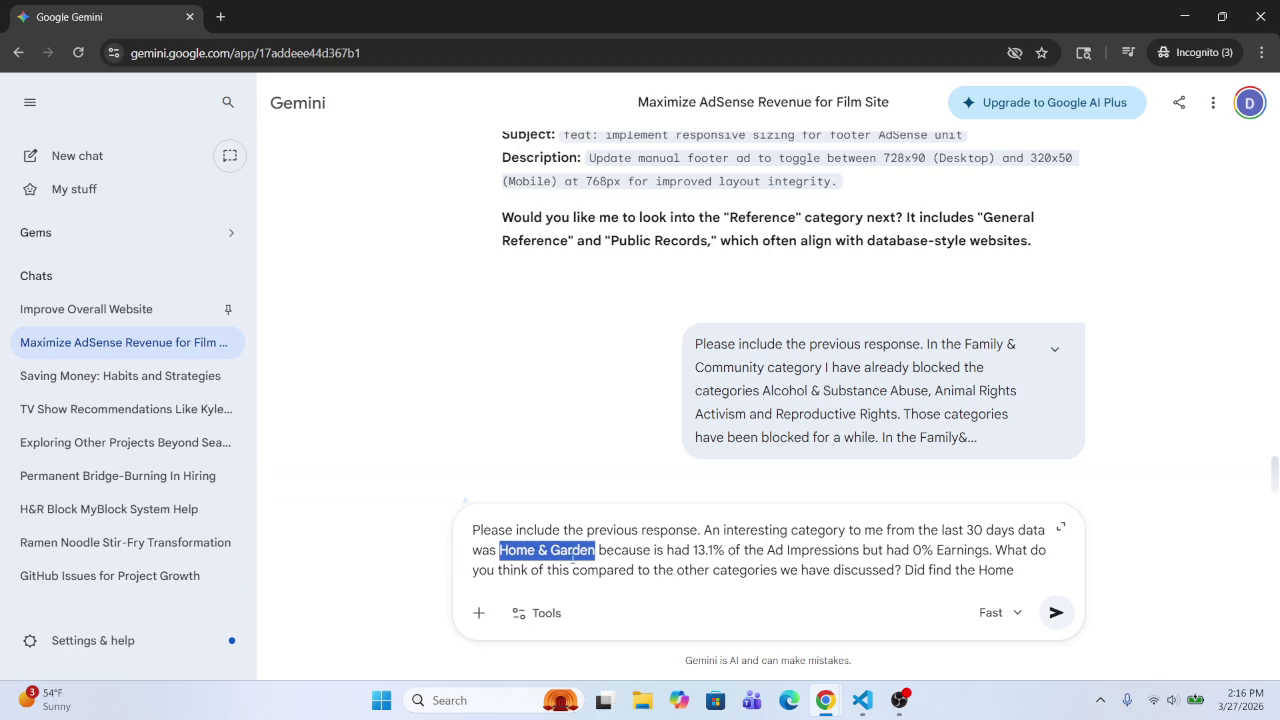
pyautogui.click(1033, 564)
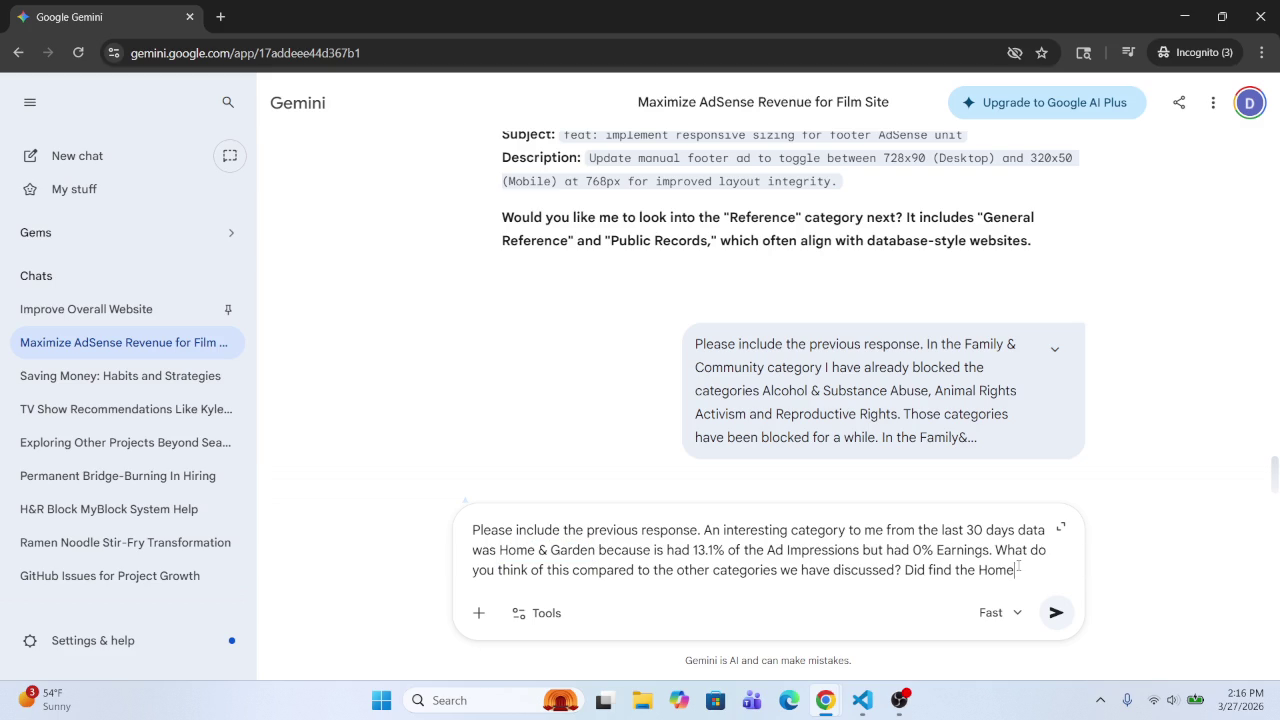
pyautogui.press('BackSpace')
pyautogui.press('BackSpace')
pyautogui.press('BackSpace')
pyautogui.hotkey('ctrl', 'v')
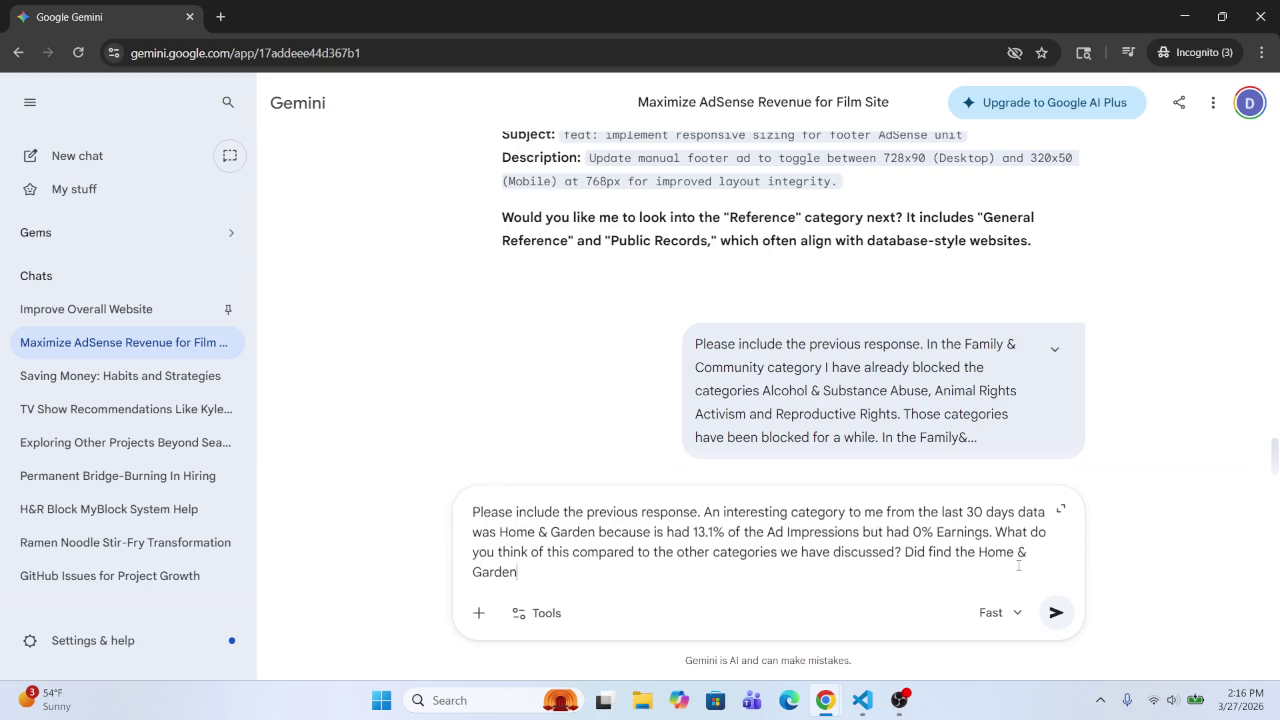
pyautogui.write(' data ')
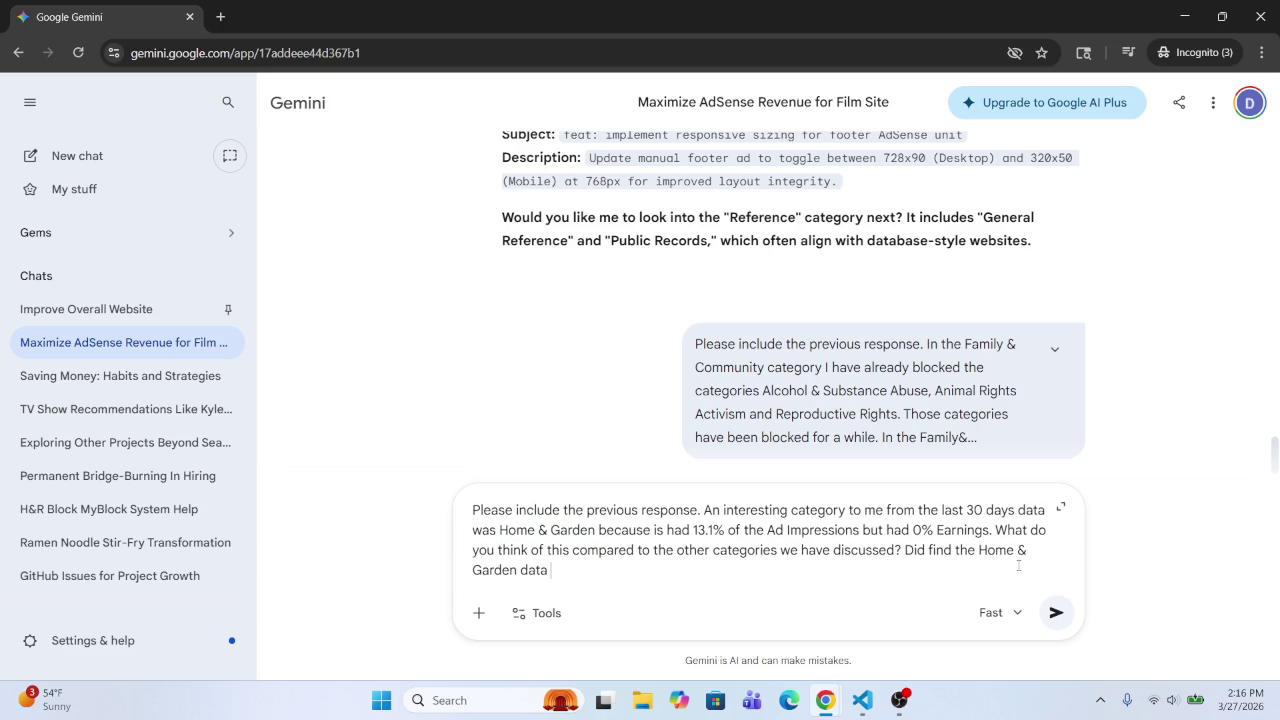
pyautogui.write('inters')
pyautogui.write('esting ')
pyautogui.write('? Why or ')
pyautogui.write('Why Not?')
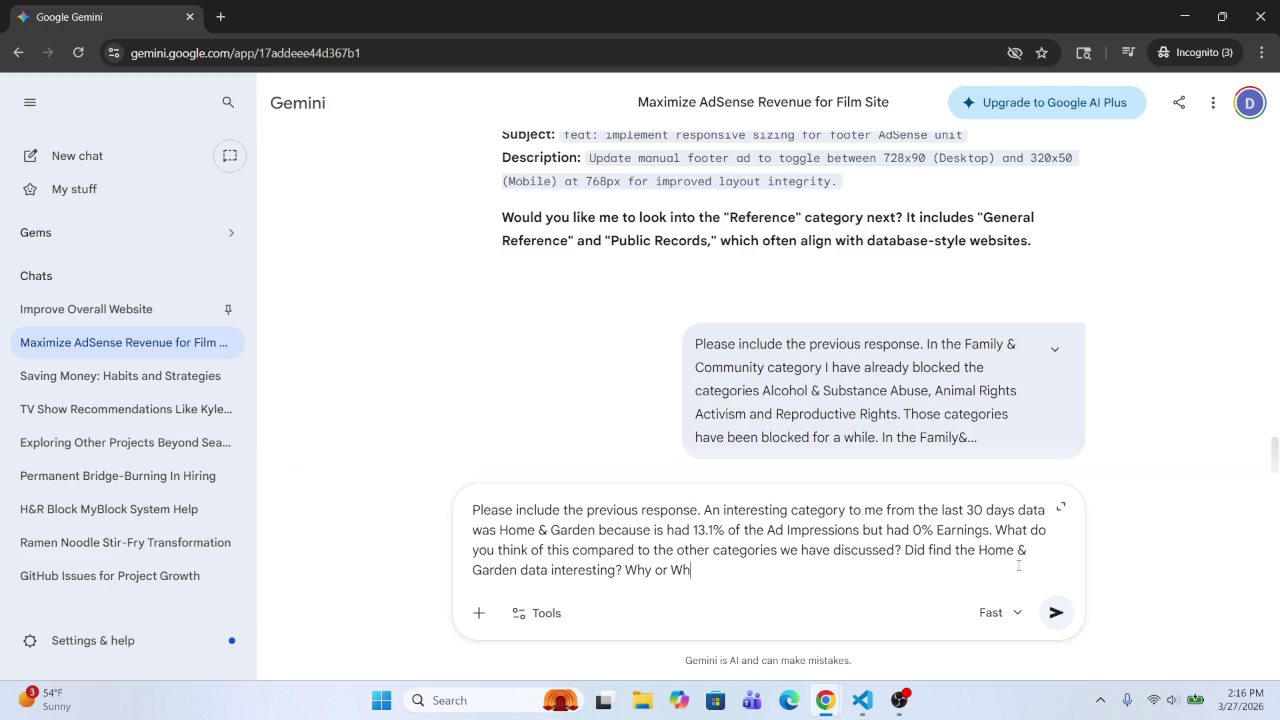
# Step: Send the Home & Garden question and scroll to Gemini's category table answer
pyautogui.press('Return')
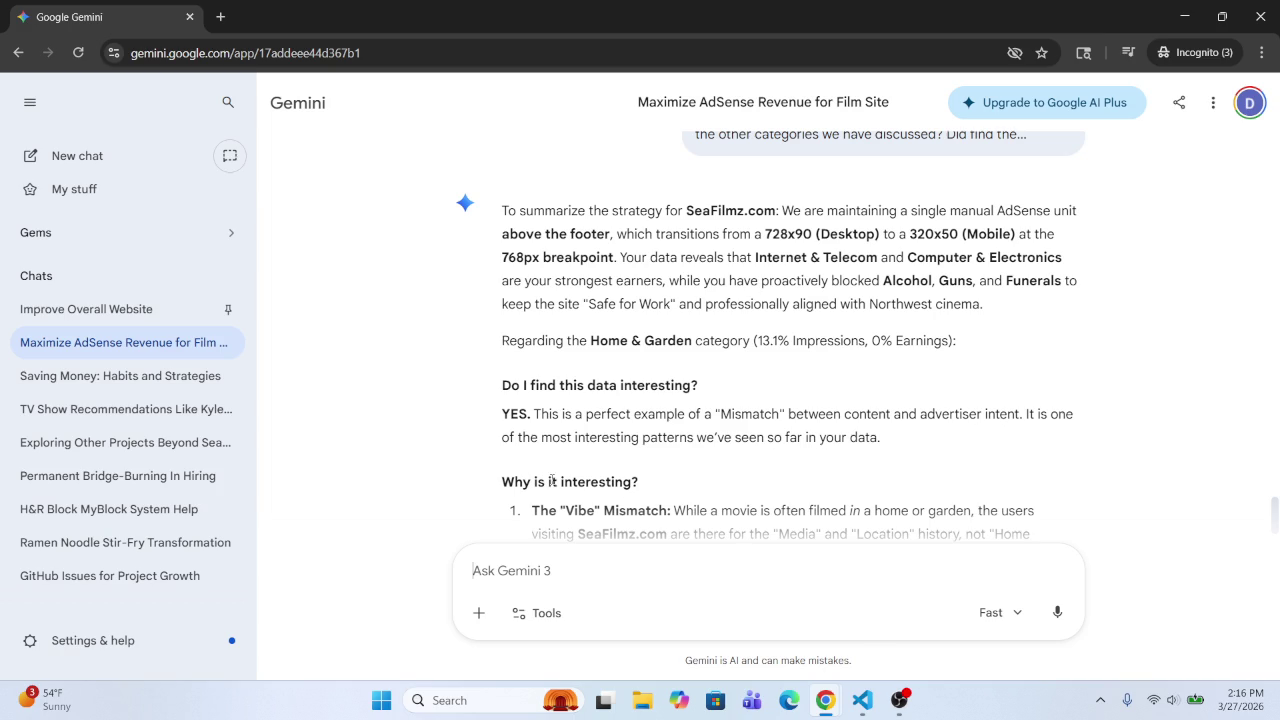
pyautogui.scroll(-3, 621, 485)
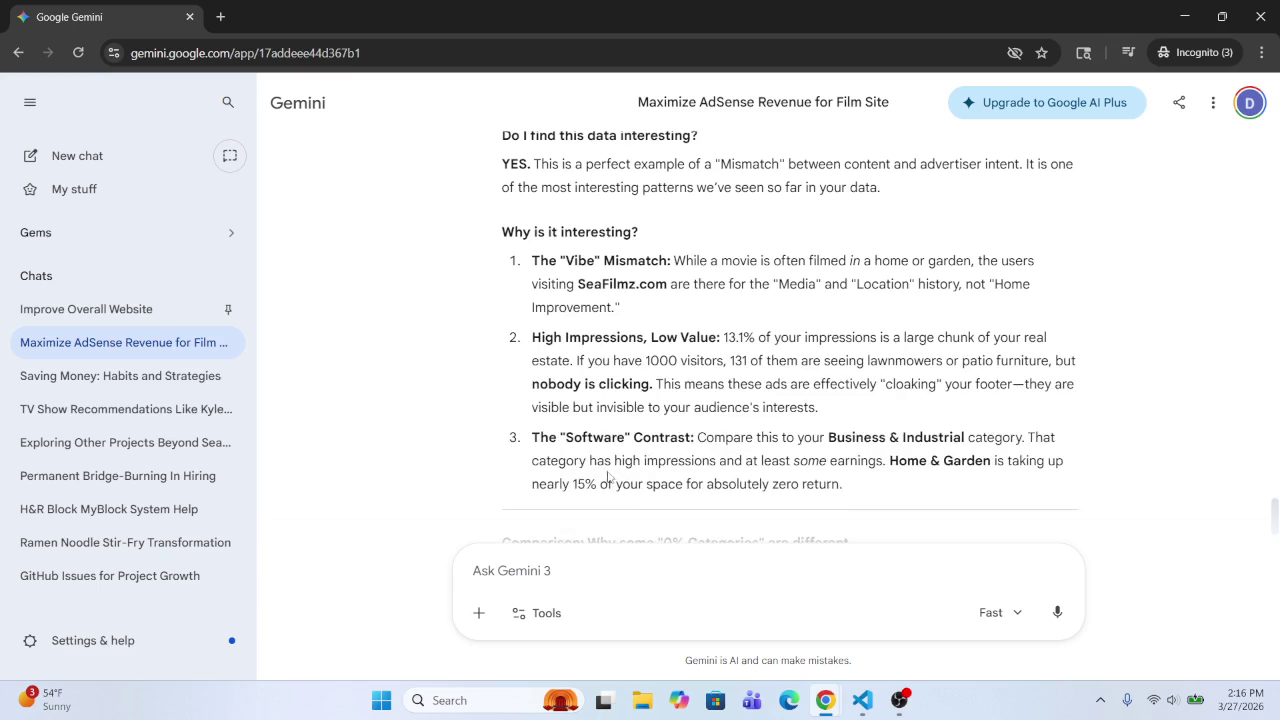
pyautogui.scroll(-6, 612, 352)
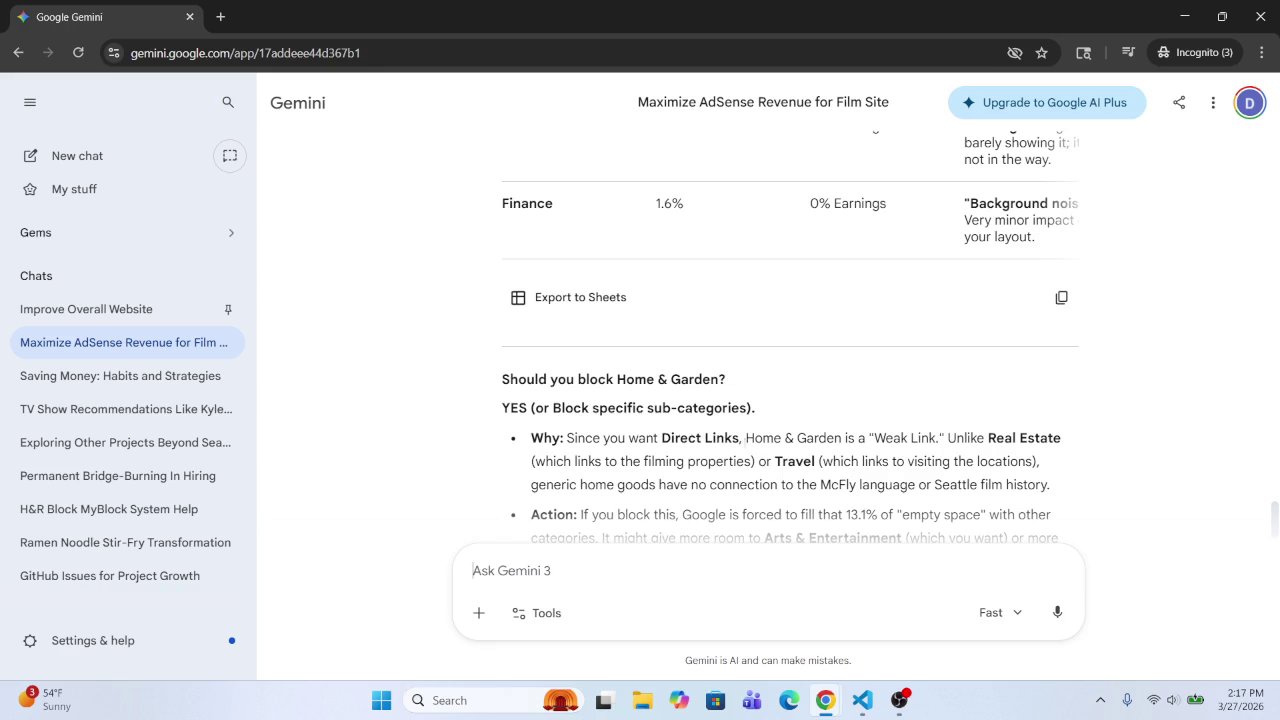
# Step: Highlight the Weak Link reasoning and the filming properties explanation in Gemini's reply
pyautogui.moveTo(752, 440); pyautogui.dragTo(1066, 442)
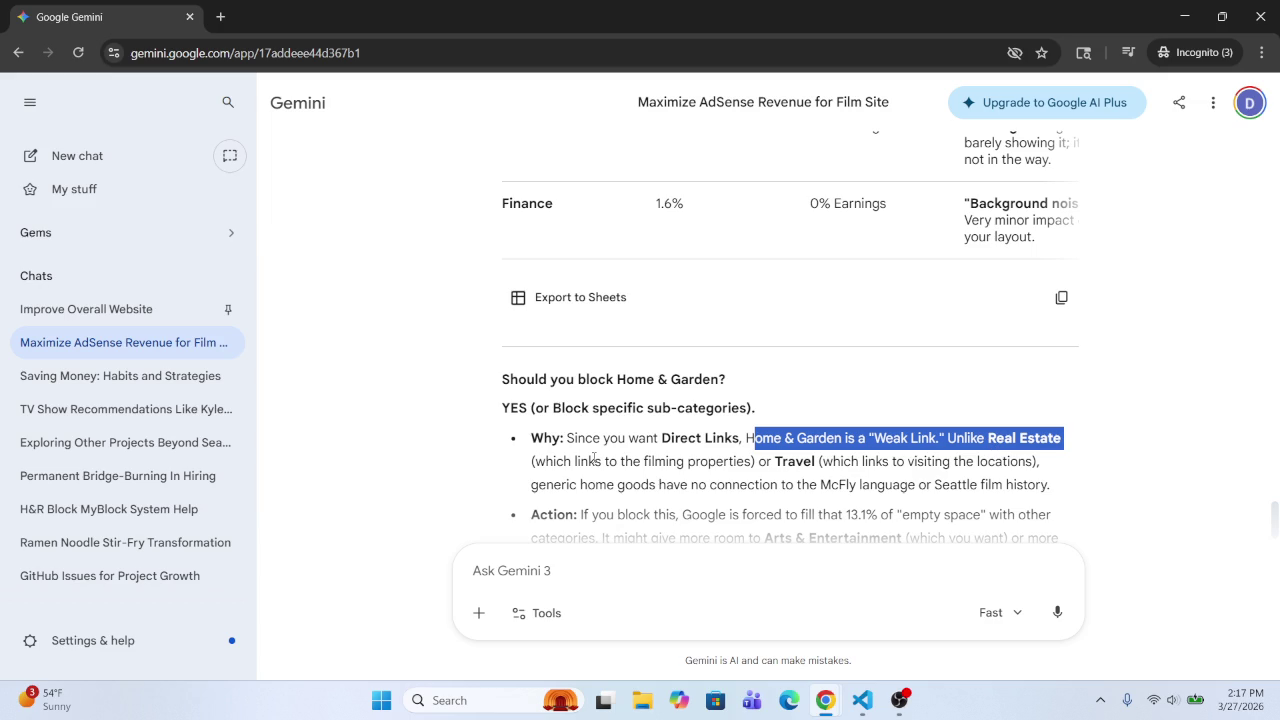
pyautogui.moveTo(575, 461)
pyautogui.mouseDown()
pyautogui.moveTo(1035, 461)
pyautogui.moveTo(646, 462)
pyautogui.moveTo(660, 485)
pyautogui.mouseUp()
pyautogui.click(660, 484)
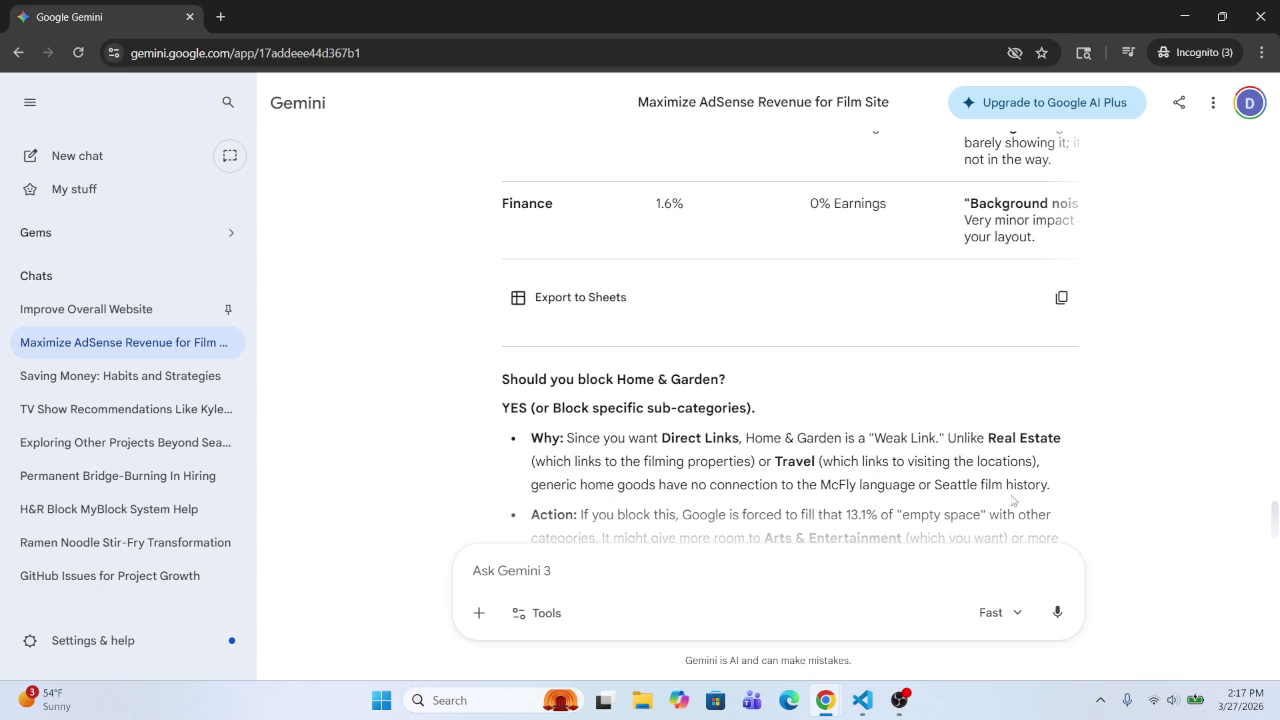
pyautogui.moveTo(826, 703)
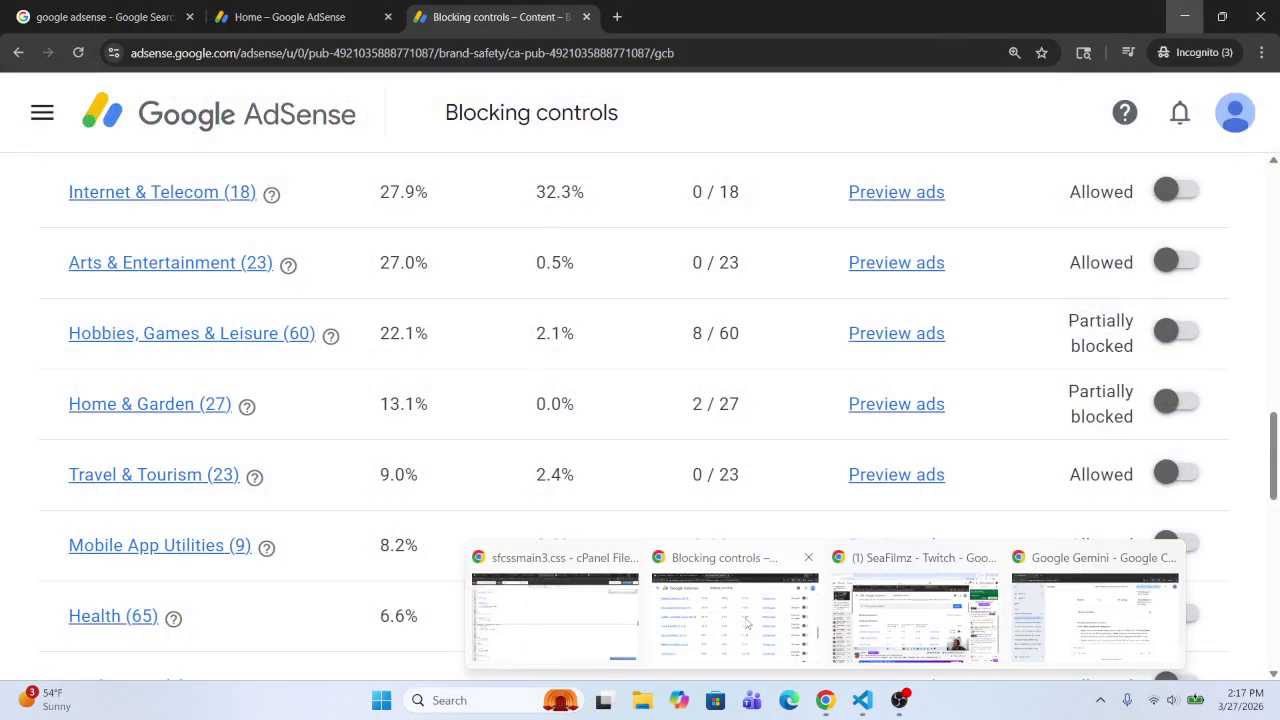
# Step: Open the Home & Garden subcategory list in AdSense blocking controls and scroll through it
pyautogui.click(747, 623)
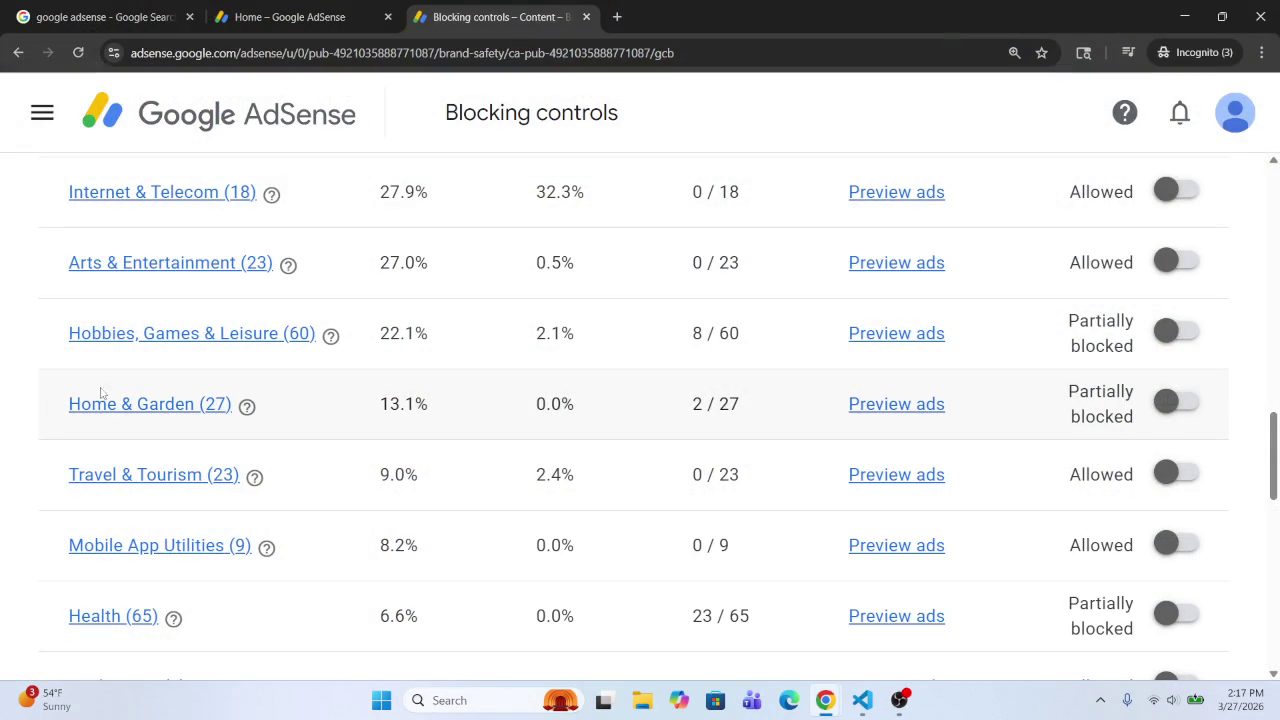
pyautogui.rightClick(128, 420)
pyautogui.click(108, 408)
pyautogui.rightClick(106, 404)
pyautogui.click(392, 355)
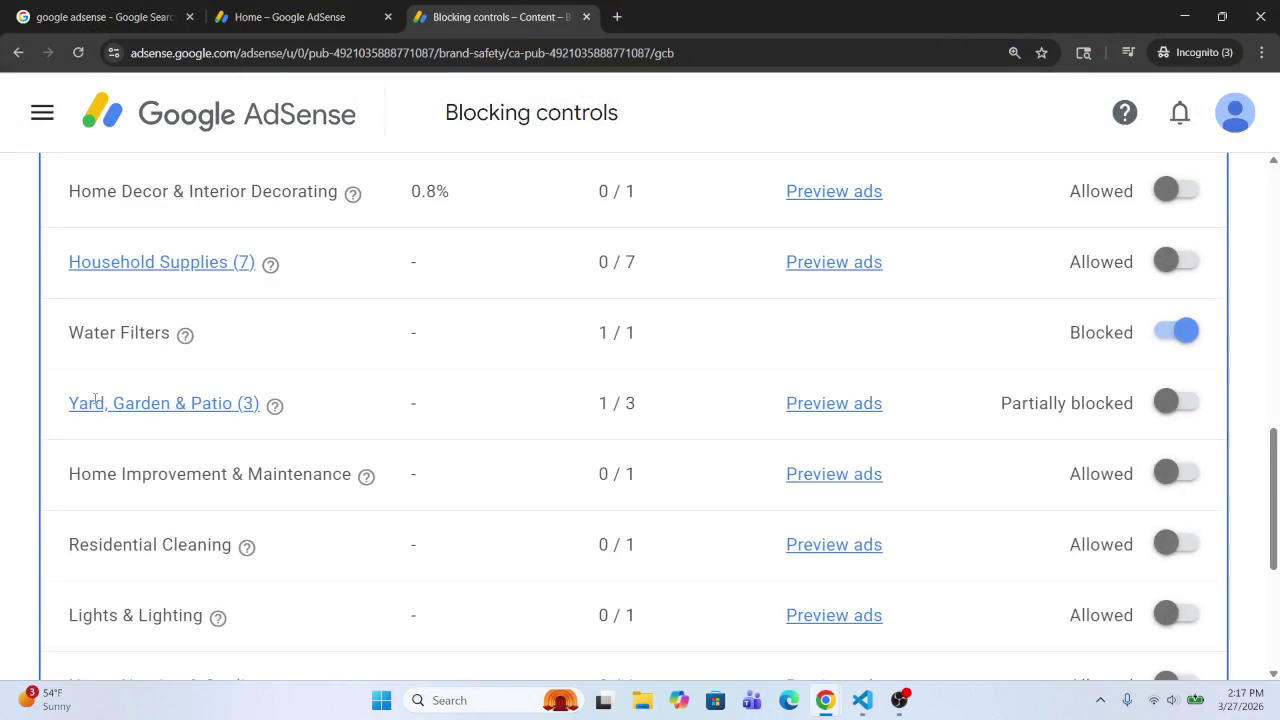
pyautogui.scroll(5, 546, 343)
pyautogui.scroll(-3, 548, 390)
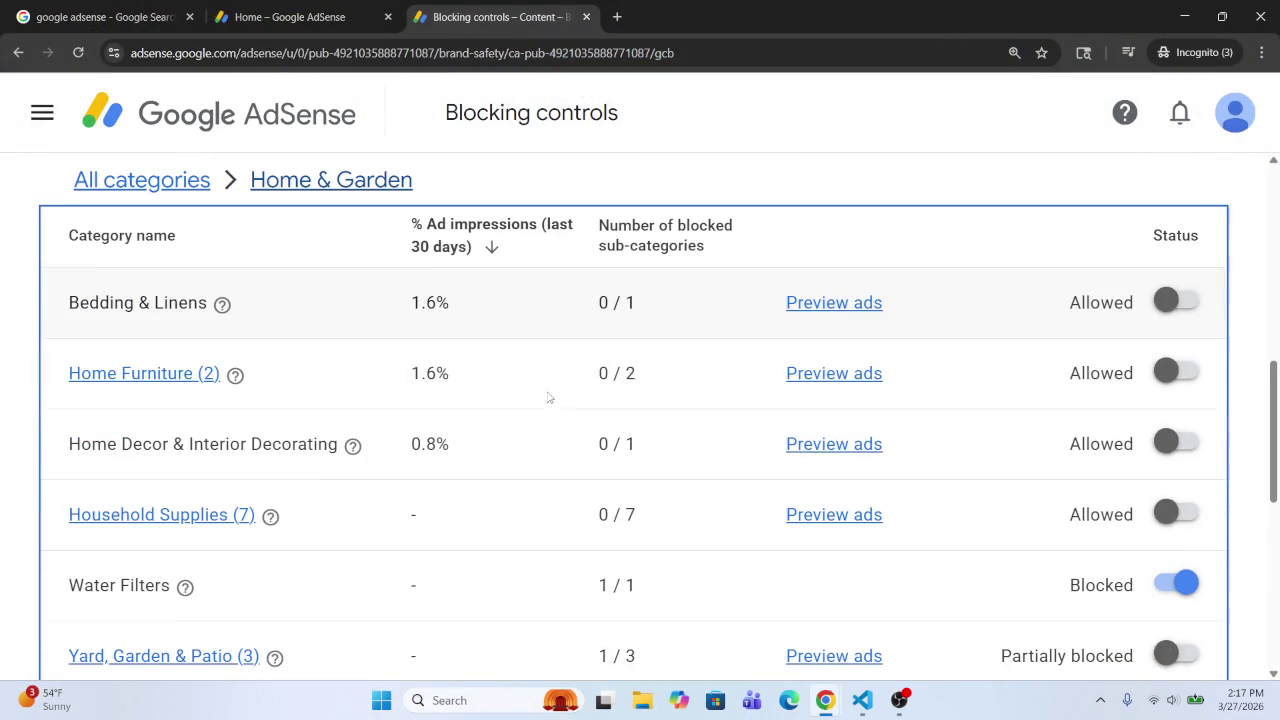
pyautogui.scroll(-6, 617, 500)
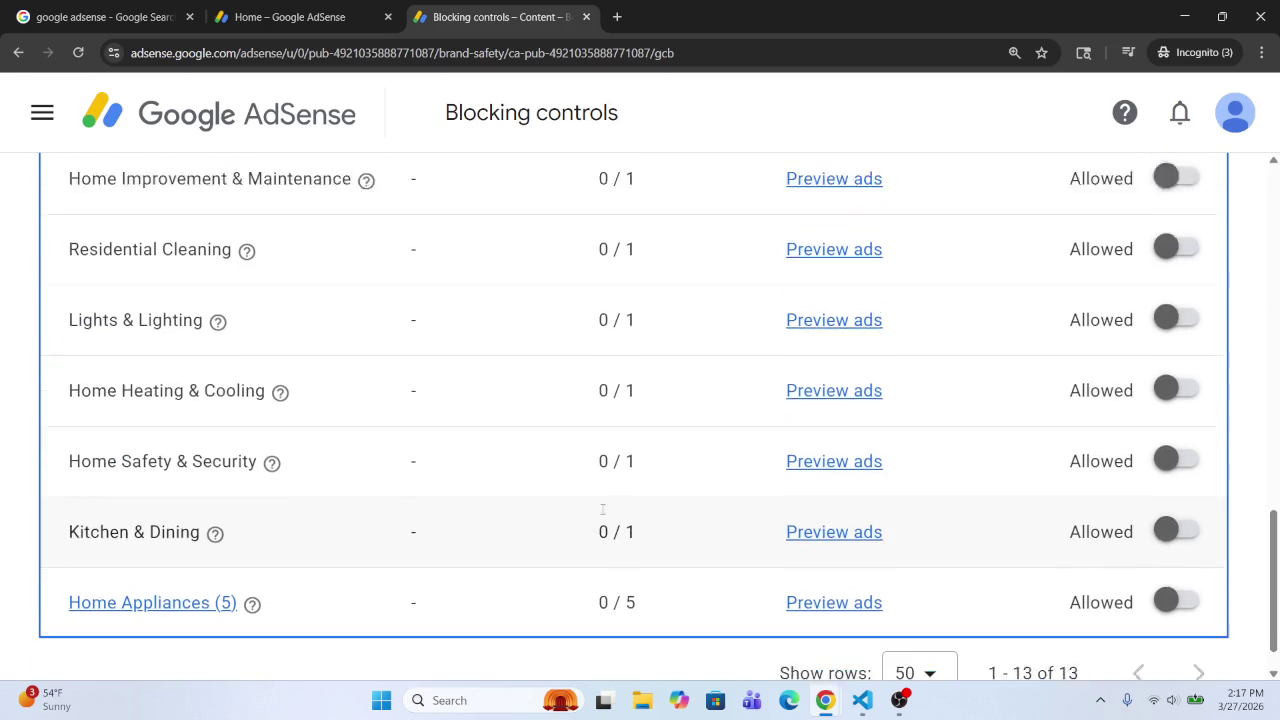
pyautogui.scroll(3, 443, 520)
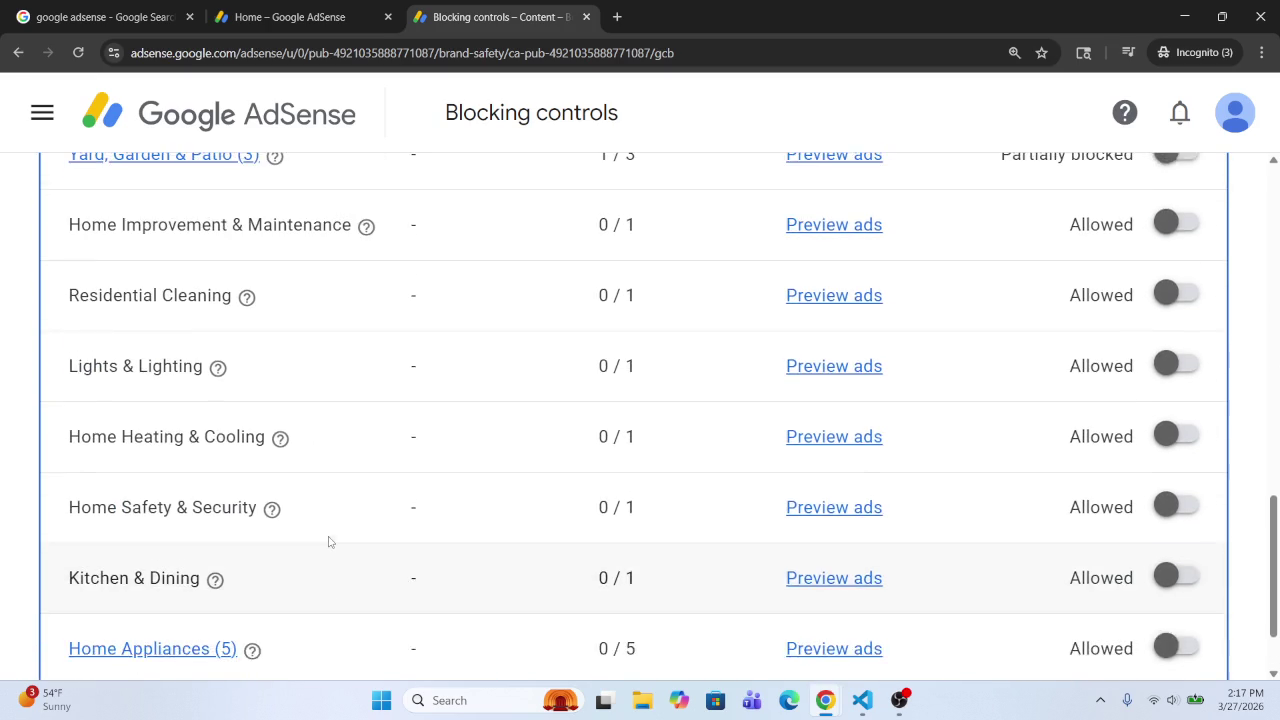
pyautogui.scroll(-1, 334, 540)
pyautogui.scroll(3, 336, 540)
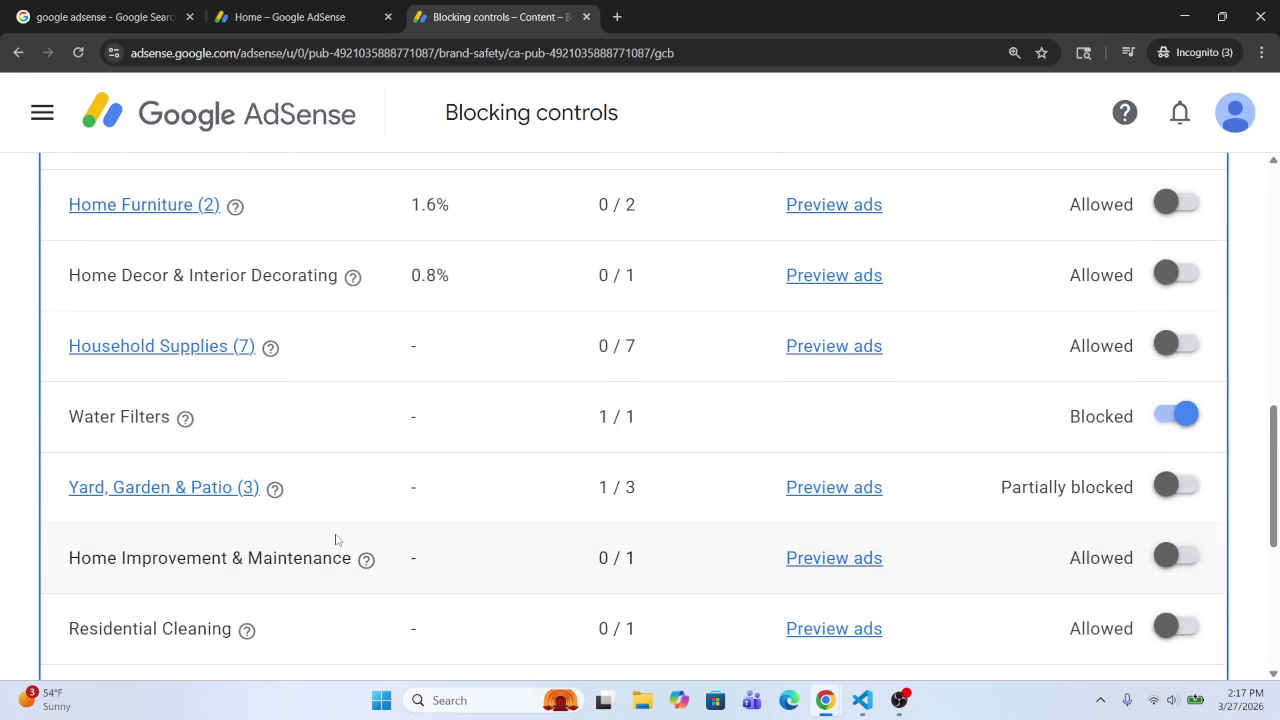
pyautogui.scroll(3, 336, 540)
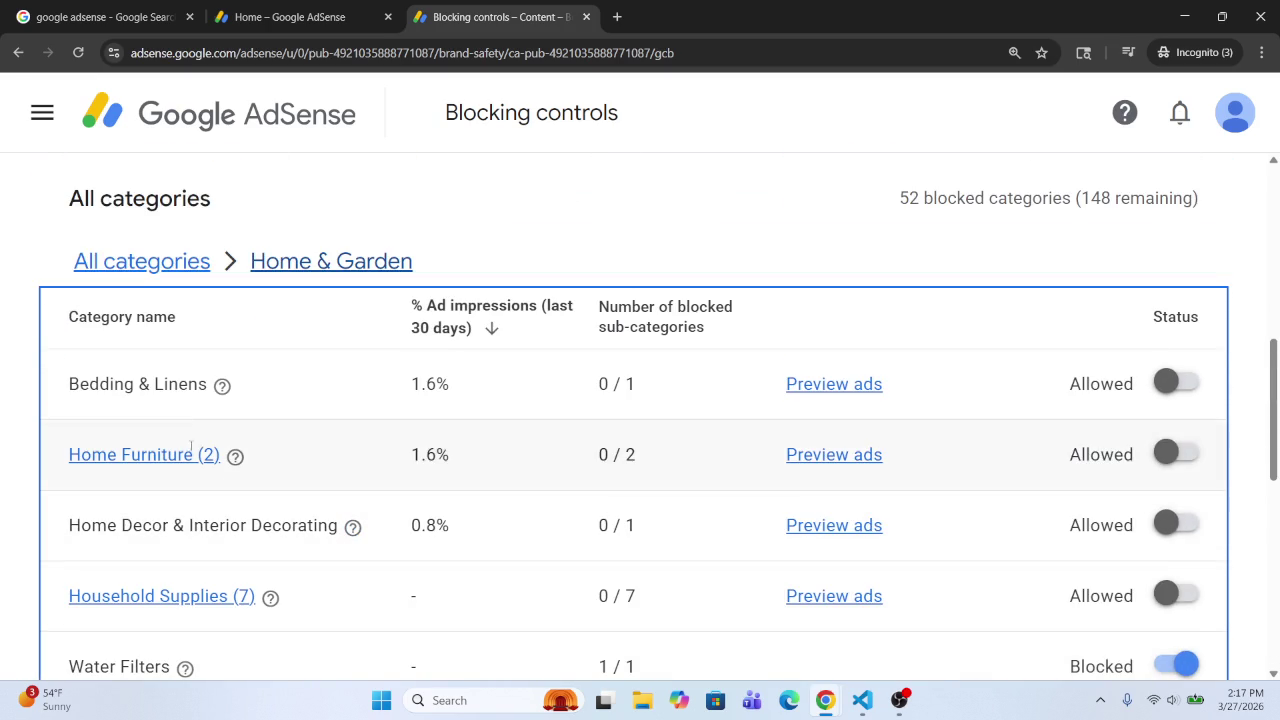
# Step: Sort the subcategories by category name, review blocked ones, then minimize the AdSense window
pyautogui.click(120, 318)
pyautogui.scroll(-6, 137, 358)
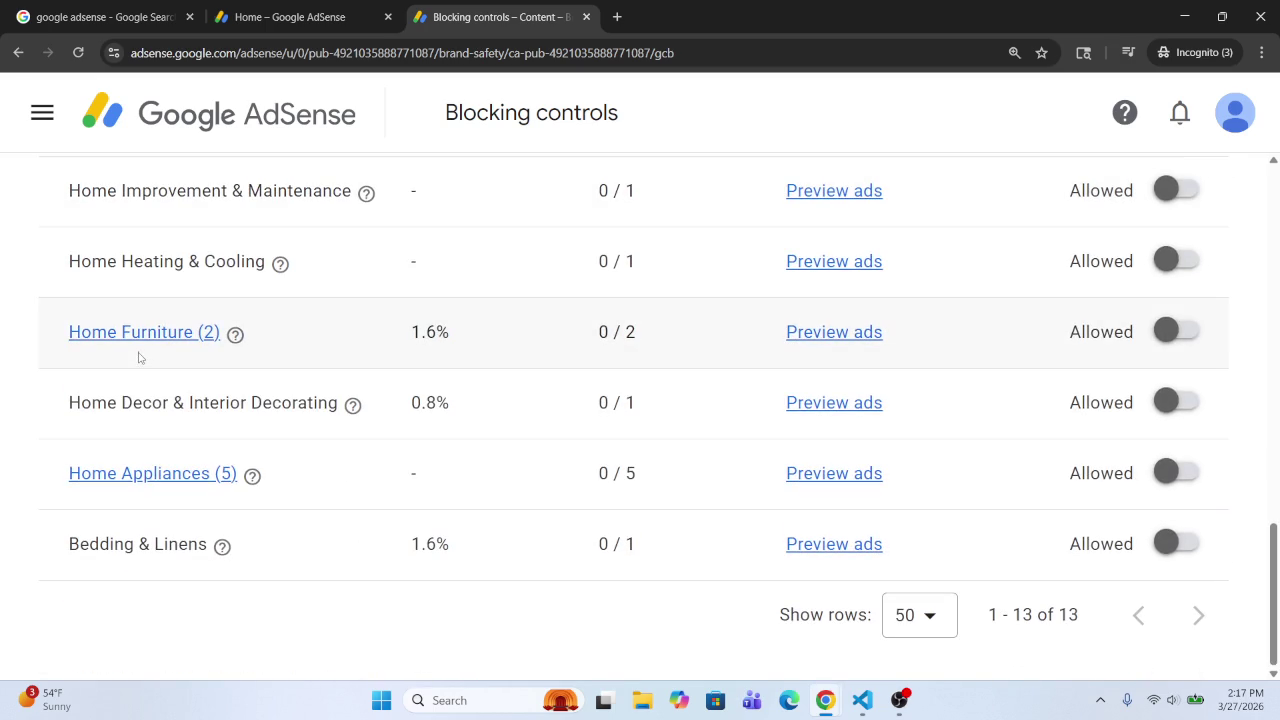
pyautogui.scroll(5, 141, 357)
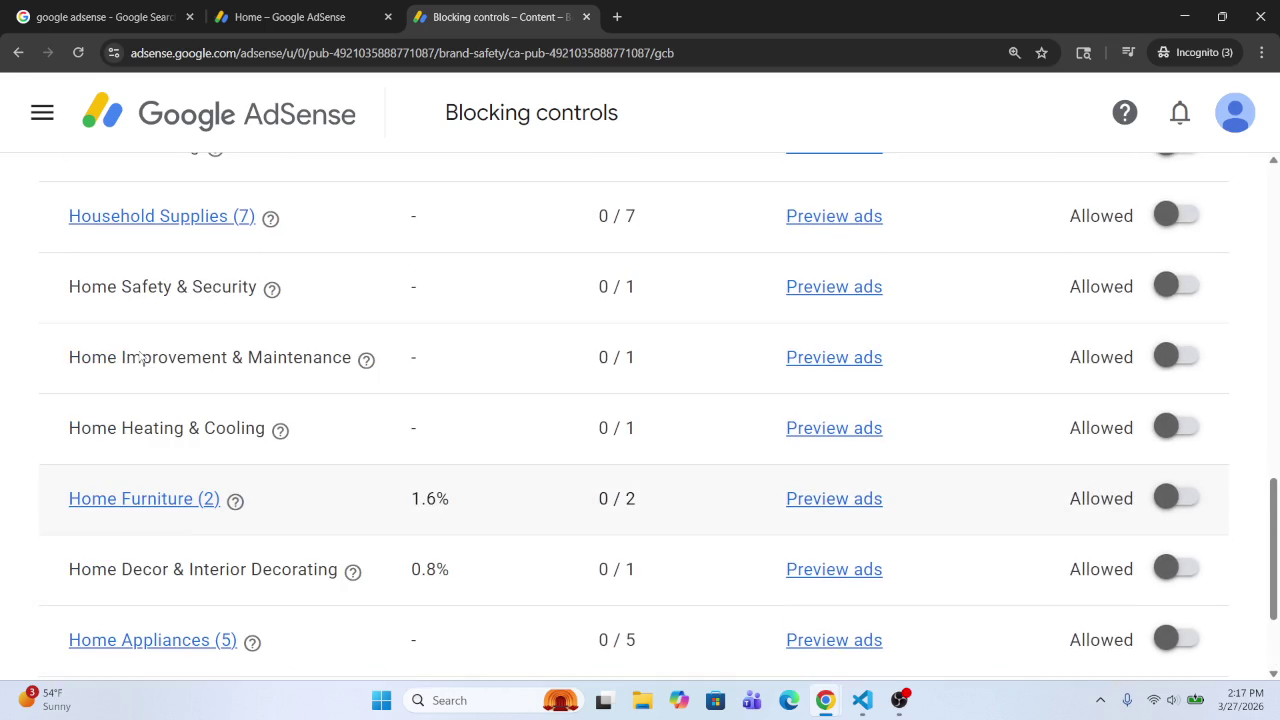
pyautogui.scroll(2, 140, 352)
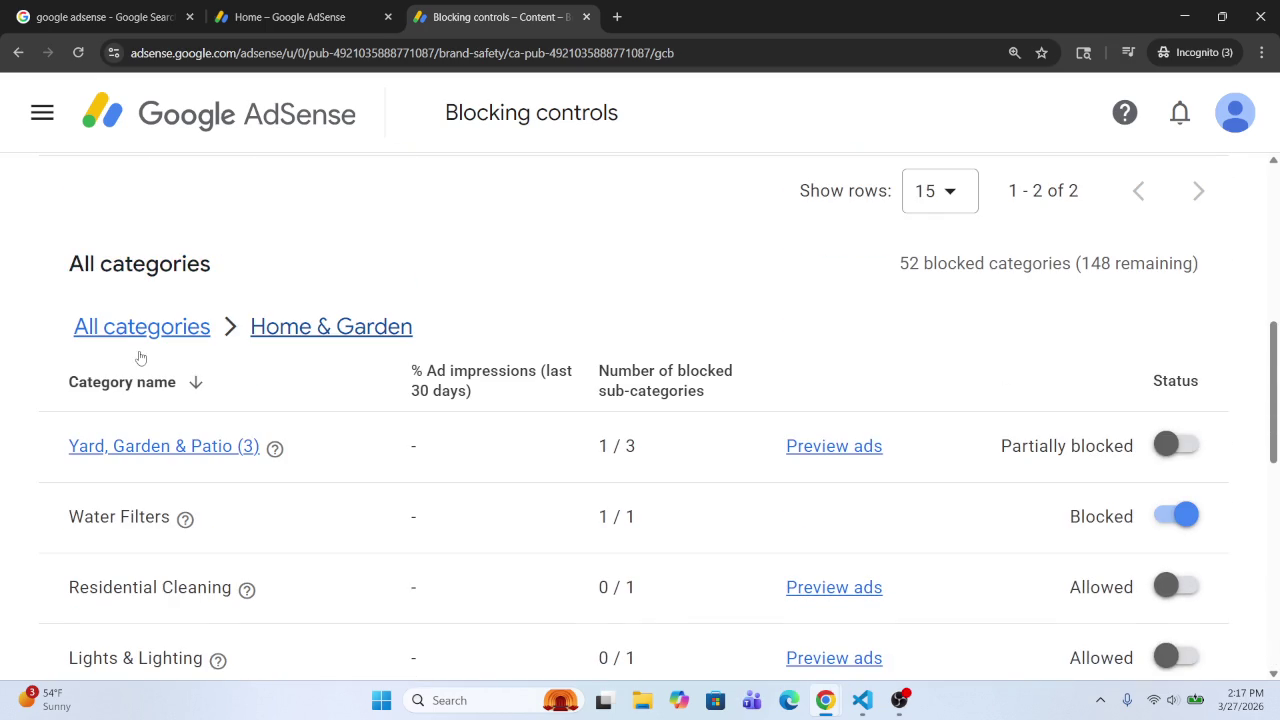
pyautogui.scroll(-2, 141, 357)
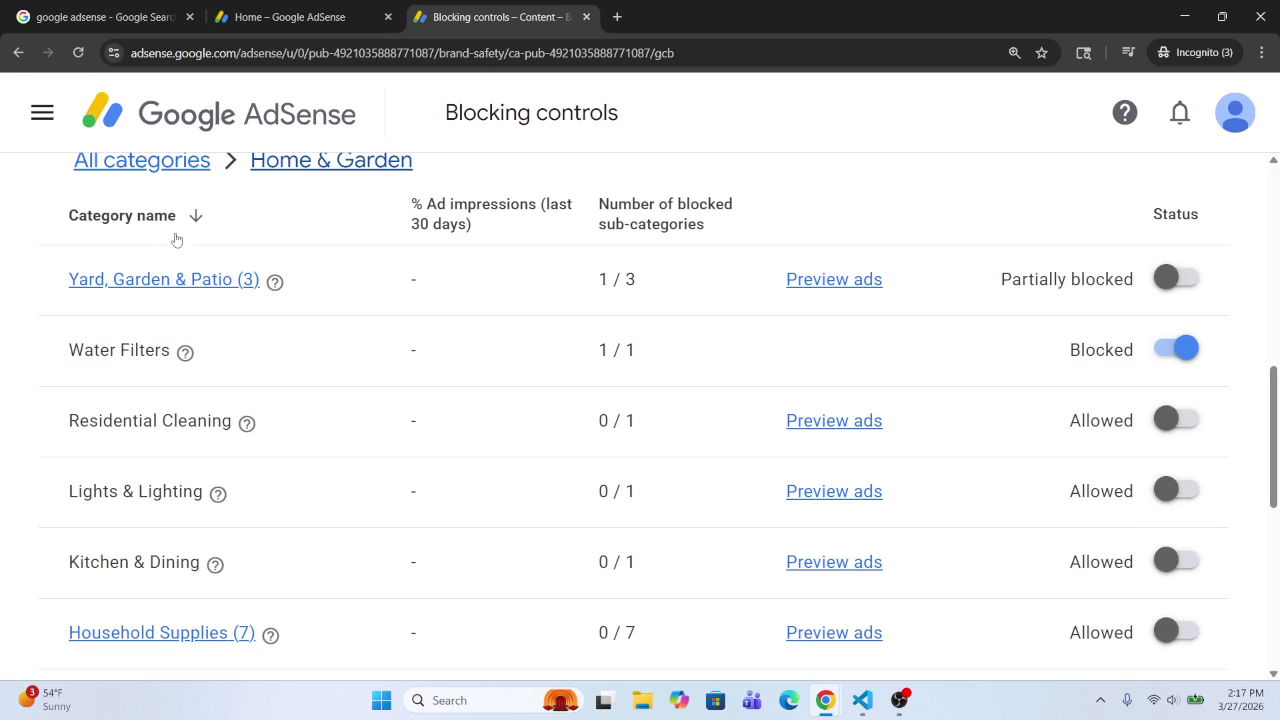
pyautogui.doubleClick(890, 10)
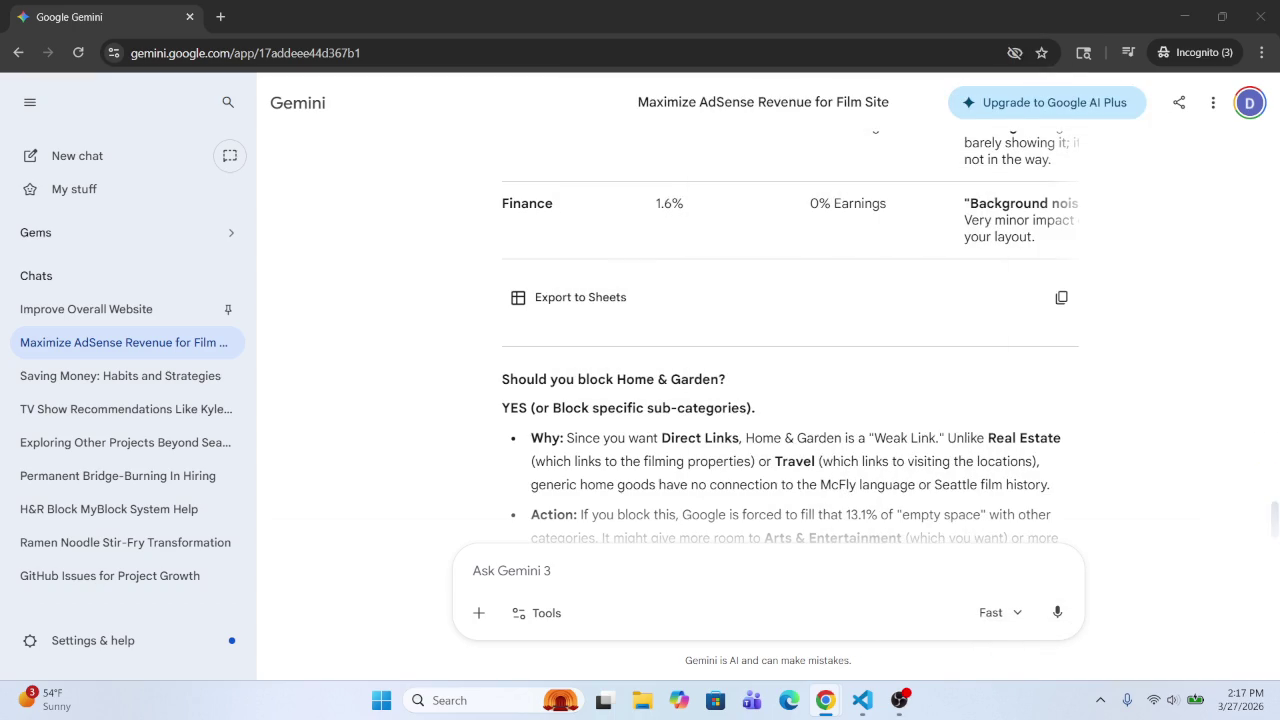
# Step: Copy 'Please include the previous response.' from the earlier prompt into a new prompt
pyautogui.click(690, 525)
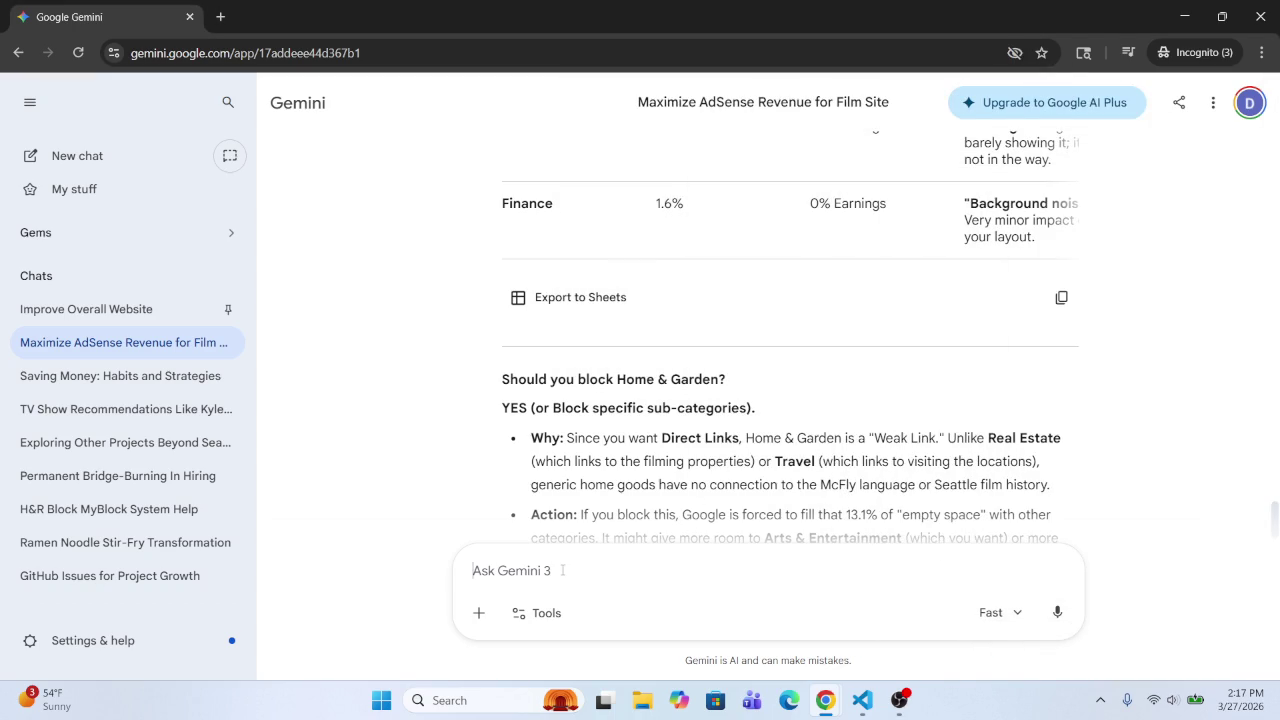
pyautogui.scroll(15, 665, 383)
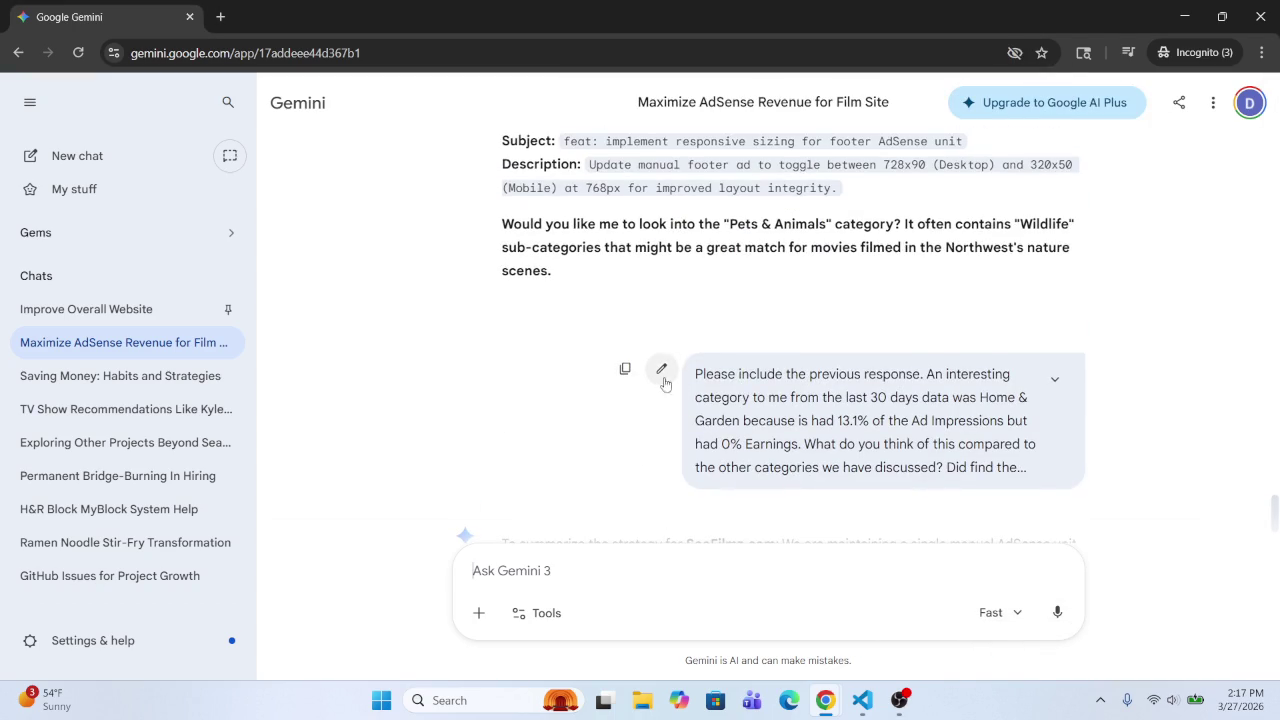
pyautogui.moveTo(696, 374); pyautogui.dragTo(924, 374)
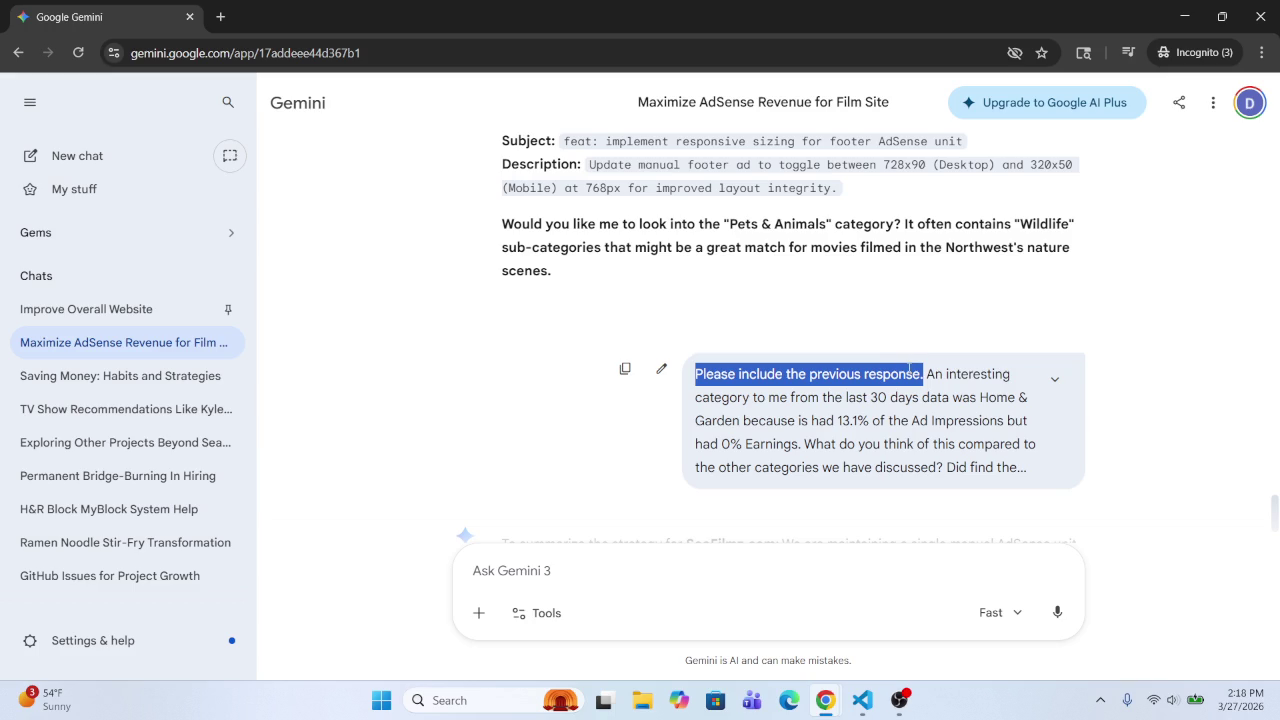
pyautogui.hotkey('ctrl', 'c')
pyautogui.click(608, 578)
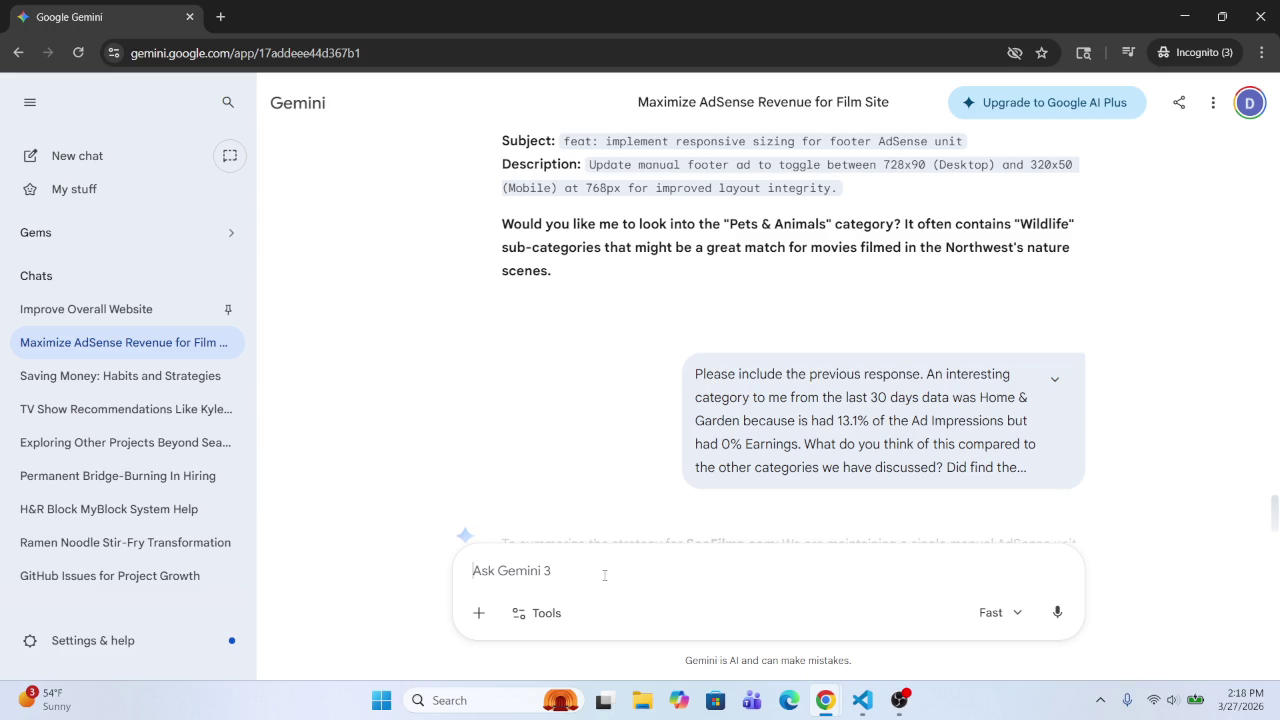
pyautogui.hotkey('ctrl', 'v')
# Step: Type that the Home and Garden categories to block are Water Filters and Home…
pyautogui.write('Ca')
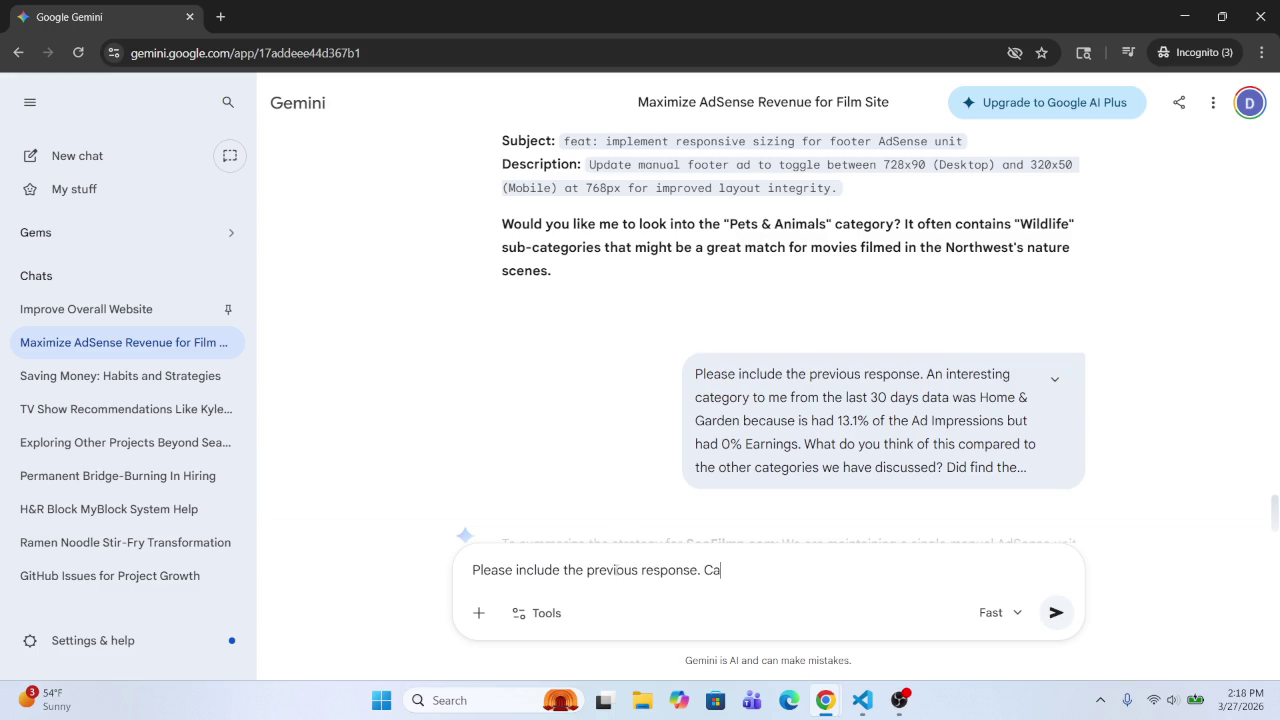
pyautogui.write('tegories')
pyautogui.write(' in the')
pyautogui.write('Hoem')
pyautogui.press('BackSpace')
pyautogui.press('BackSpace')
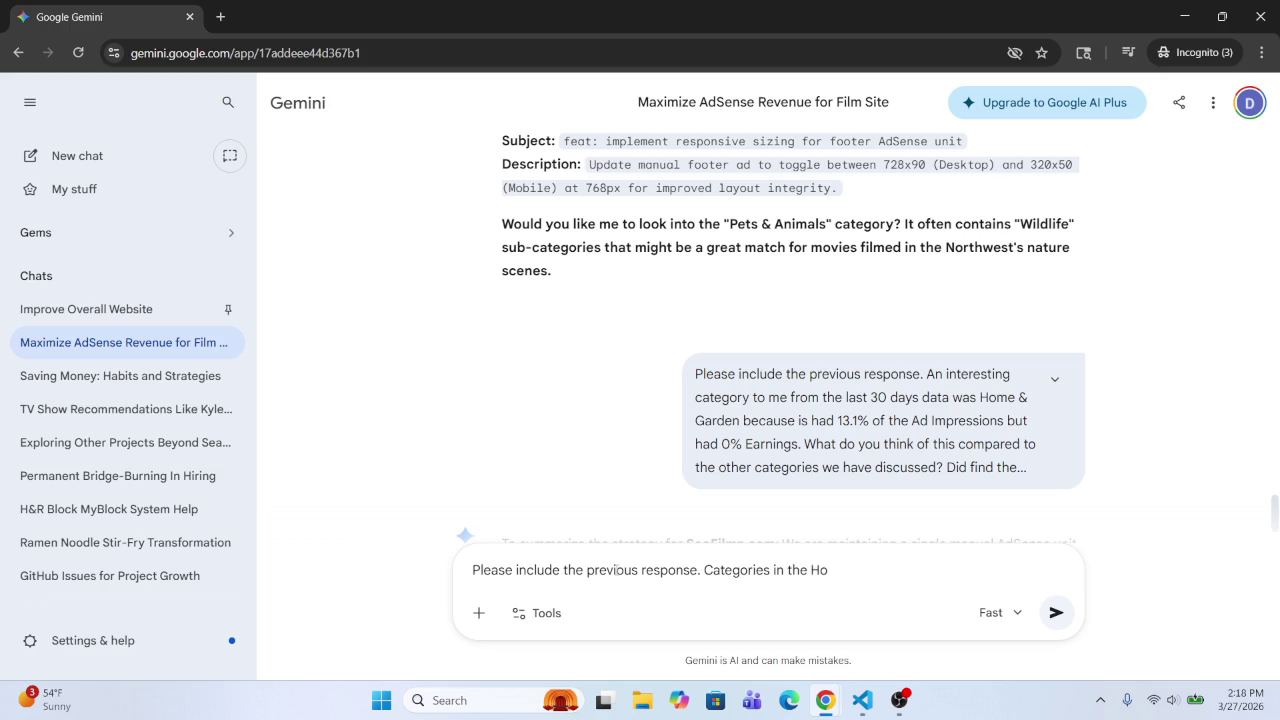
pyautogui.write('me and ')
pyautogui.write('Ga')
pyautogui.write('rden')
pyautogui.write(' section ')
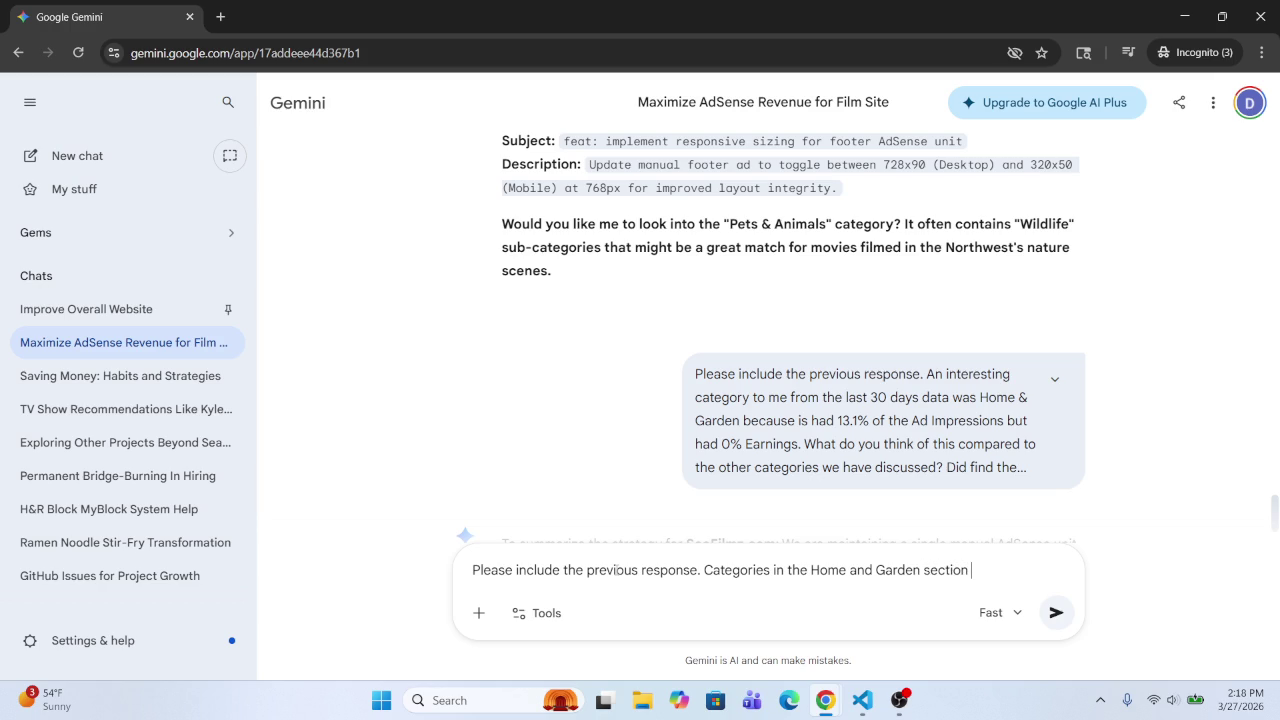
pyautogui.write('am ')
pyautogui.write('p')
pyautogui.press('BackSpace')
pyautogui.press('BackSpace')
pyautogui.press('BackSpace')
pyautogui.write('m pl')
pyautogui.write('anning to ')
pyautogui.write('bl')
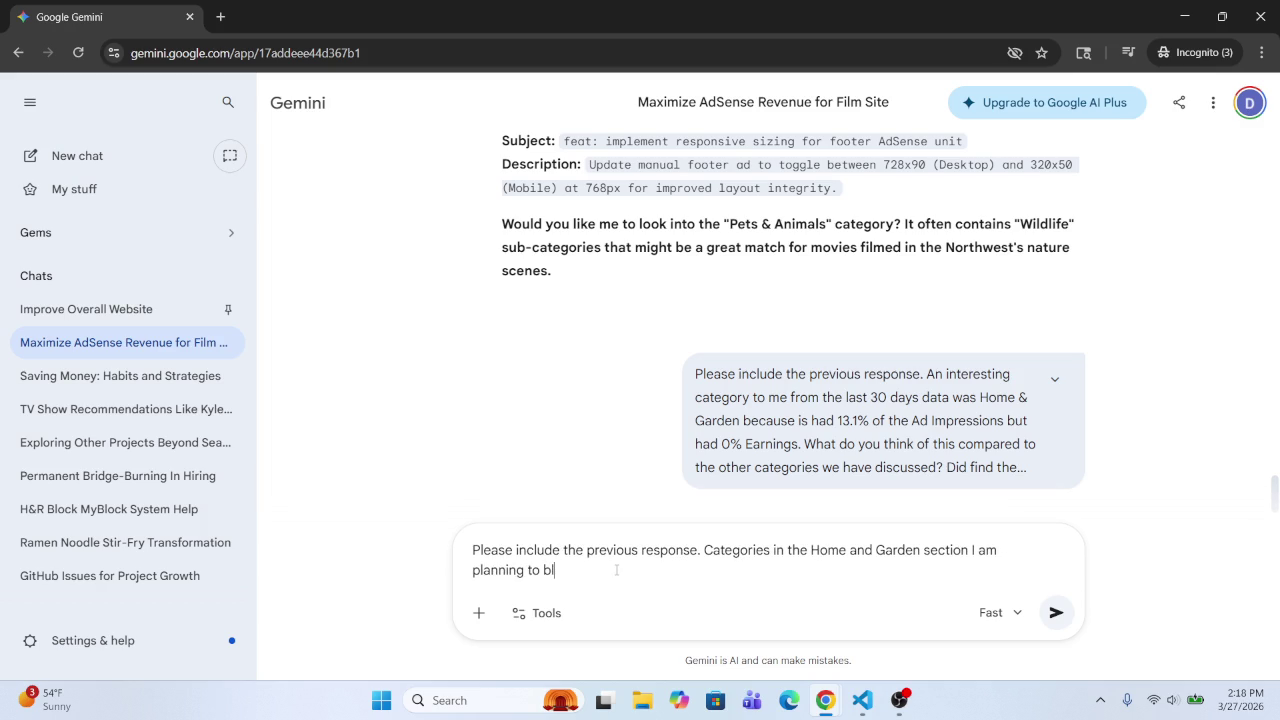
pyautogui.write('ock are ')
pyautogui.write('wa')
pyautogui.press('BackSpace')
pyautogui.write('Water Filt')
pyautogui.write('ers')
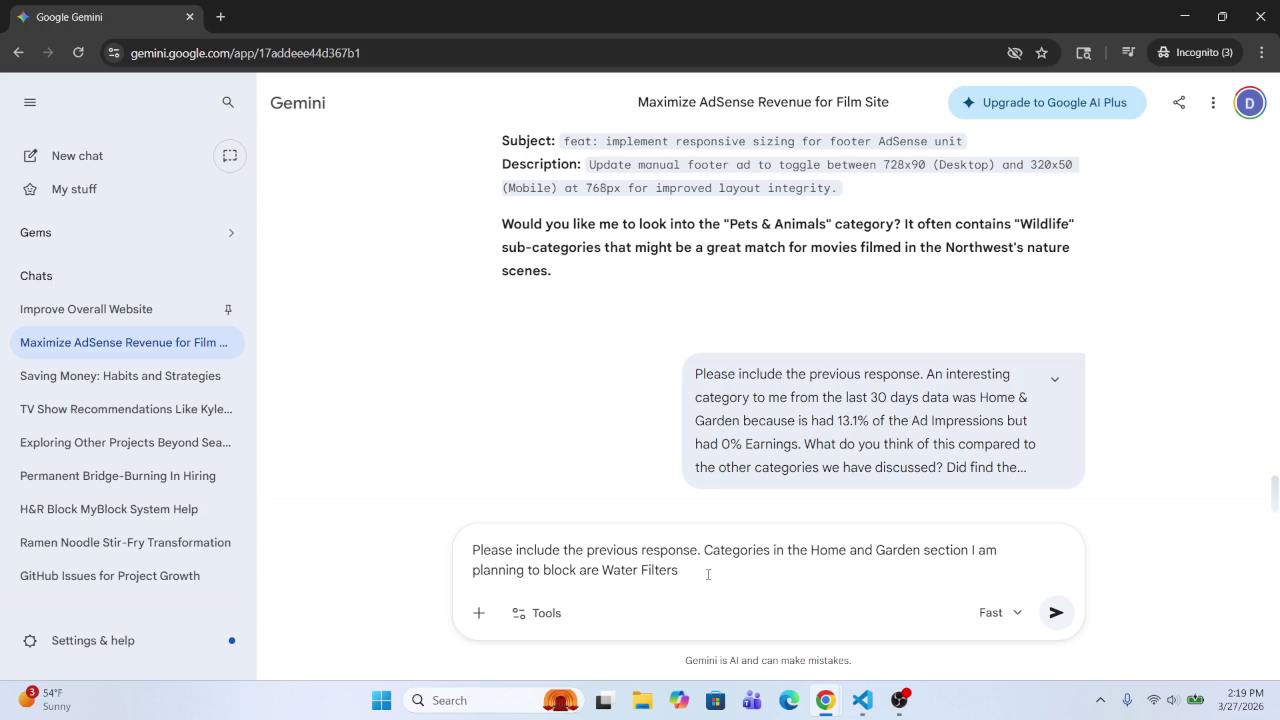
pyautogui.write(', Home')
# Step: Add 'Home Heating & Cooling', correcting 'Heatting', and type 'Pest & Weed Control.' into the list
pyautogui.write('Heatting ')
pyautogui.write('&')
pyautogui.doubleClick(746, 574)
pyautogui.rightClick(746, 578)
pyautogui.click(780, 217)
pyautogui.click(873, 574)
pyautogui.write('Cool')
pyautogui.write('ing')
pyautogui.scroll(2, 873, 574)
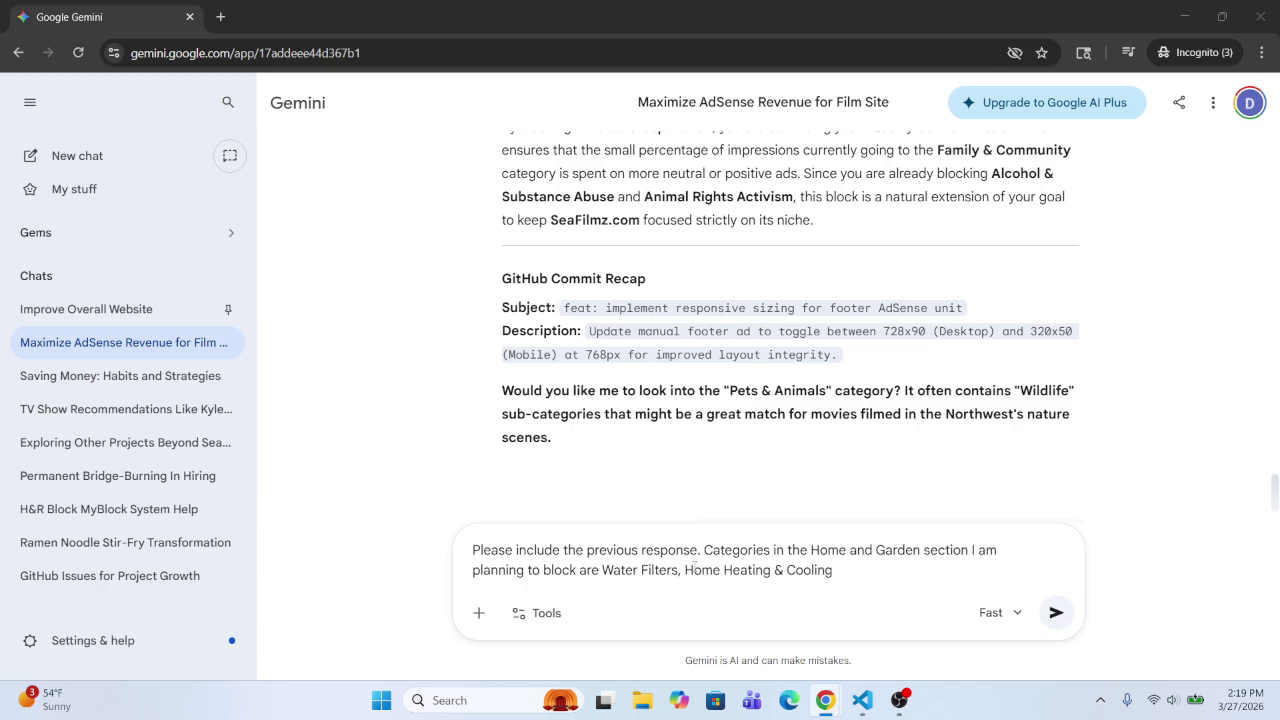
pyautogui.write('P')
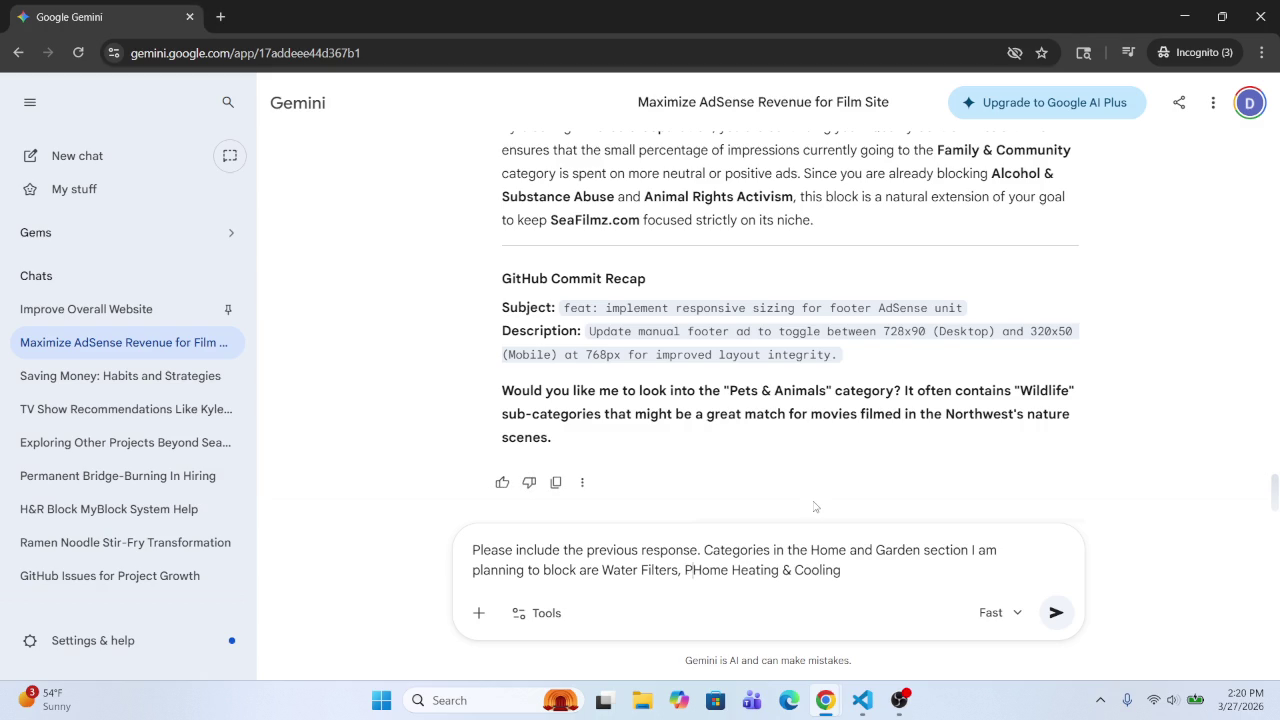
pyautogui.write('est')
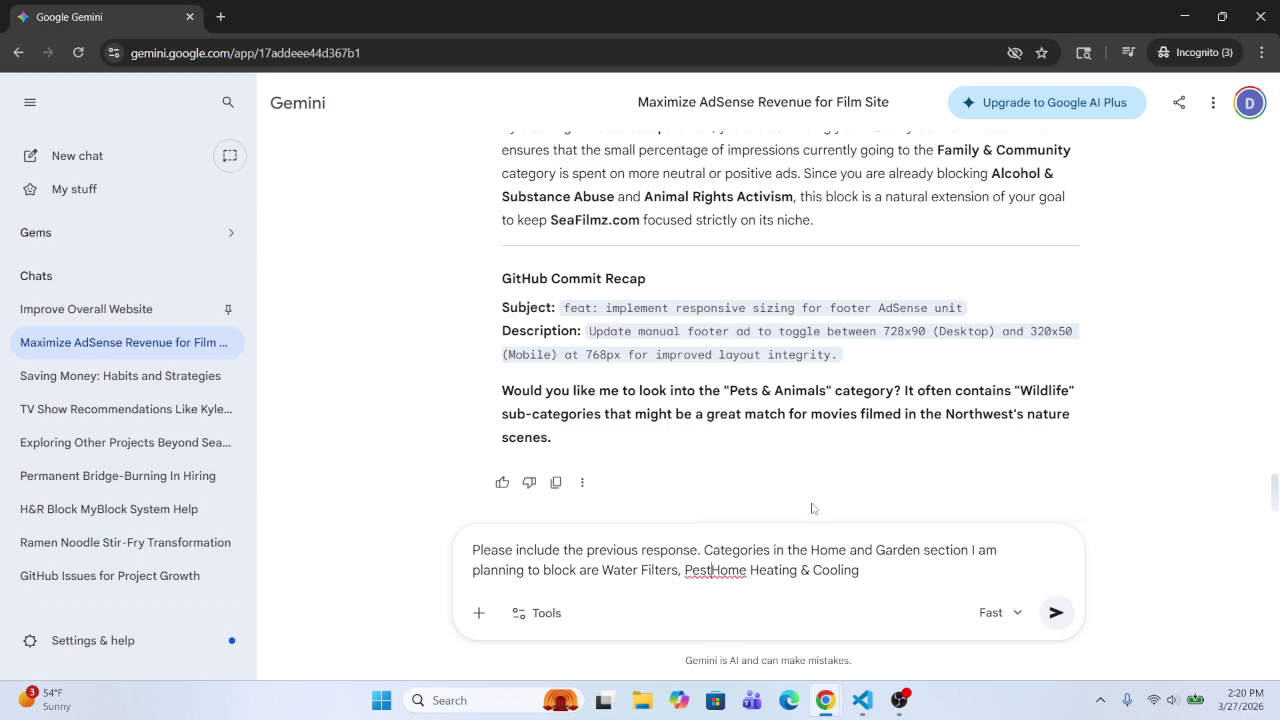
pyautogui.write(' & ')
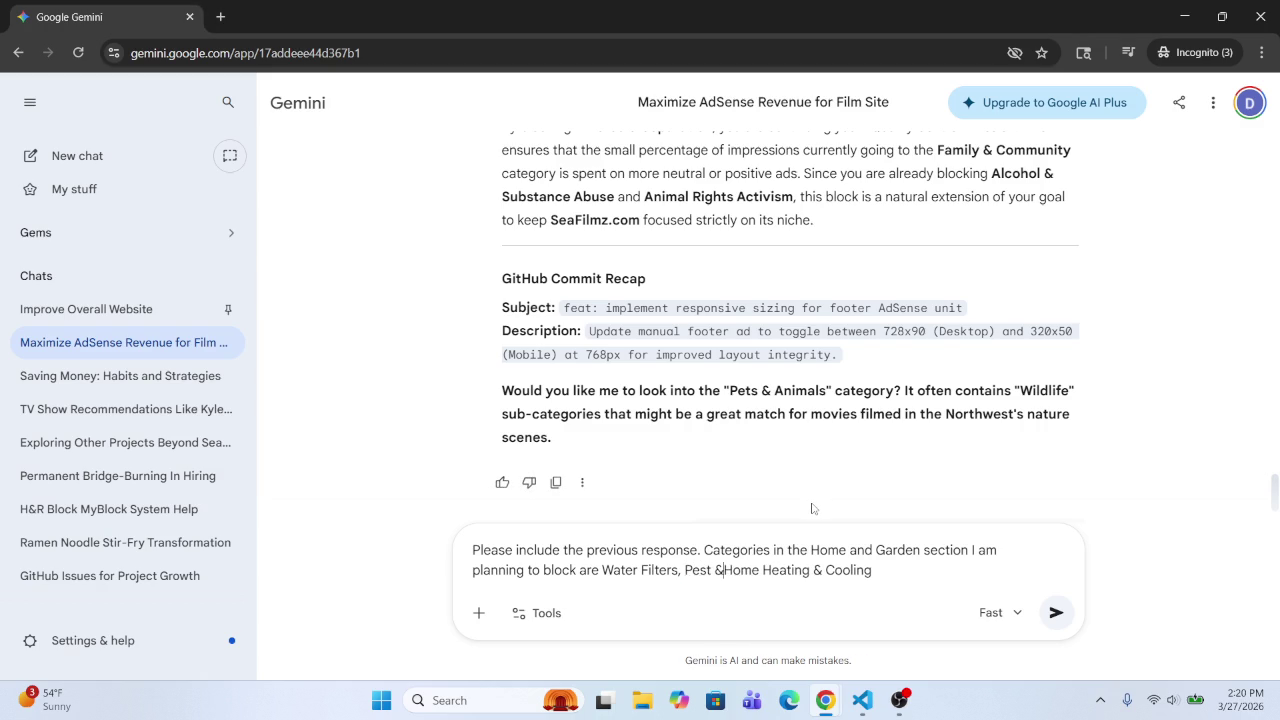
pyautogui.write('Wee')
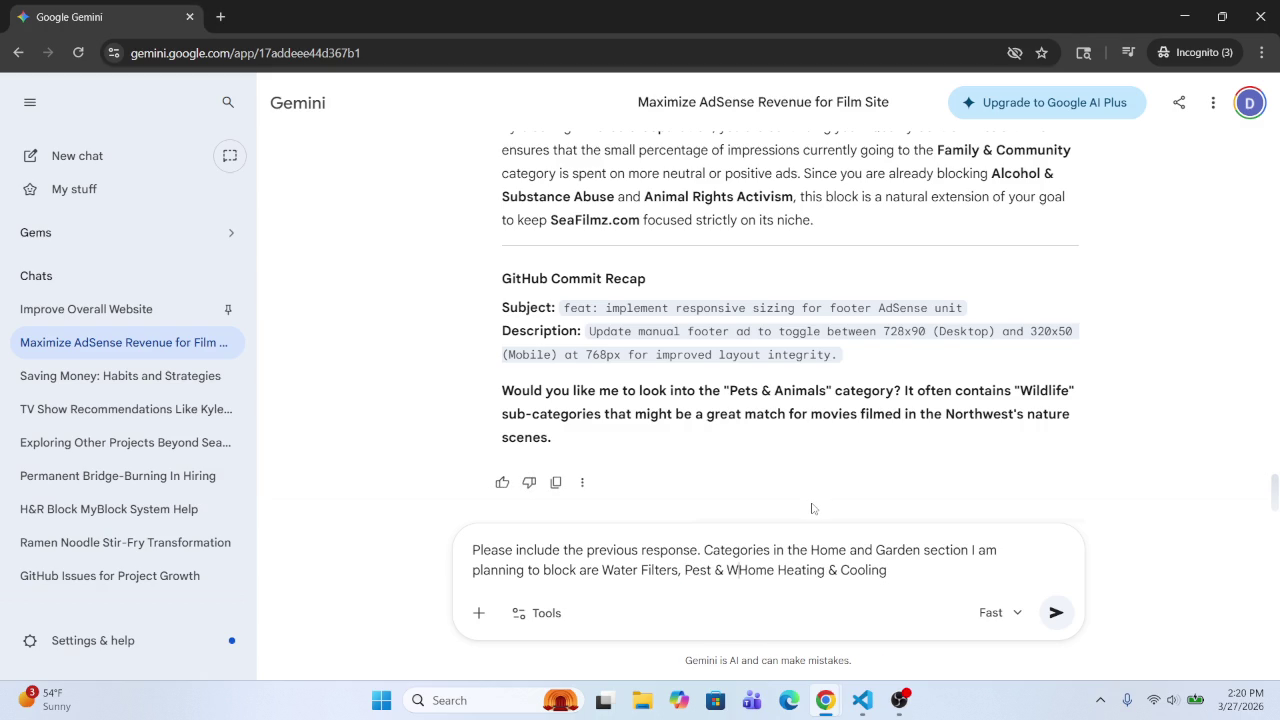
pyautogui.write('d ')
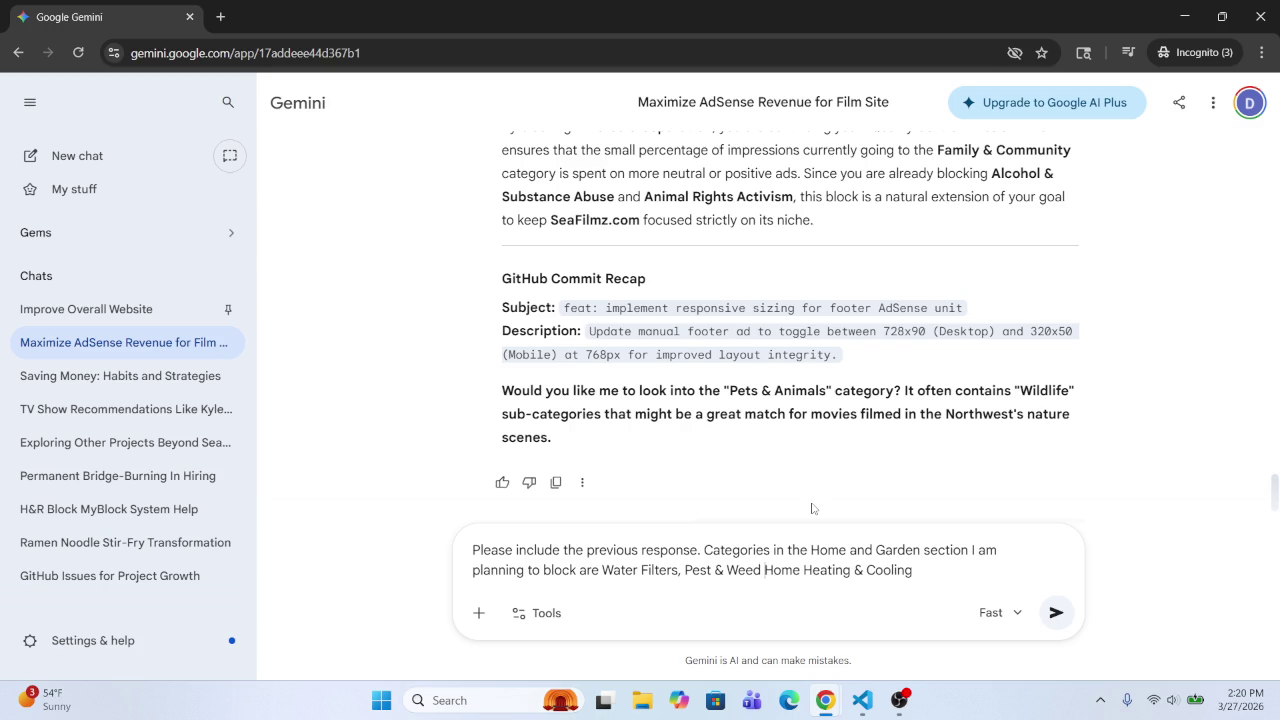
pyautogui.write('COntrol')
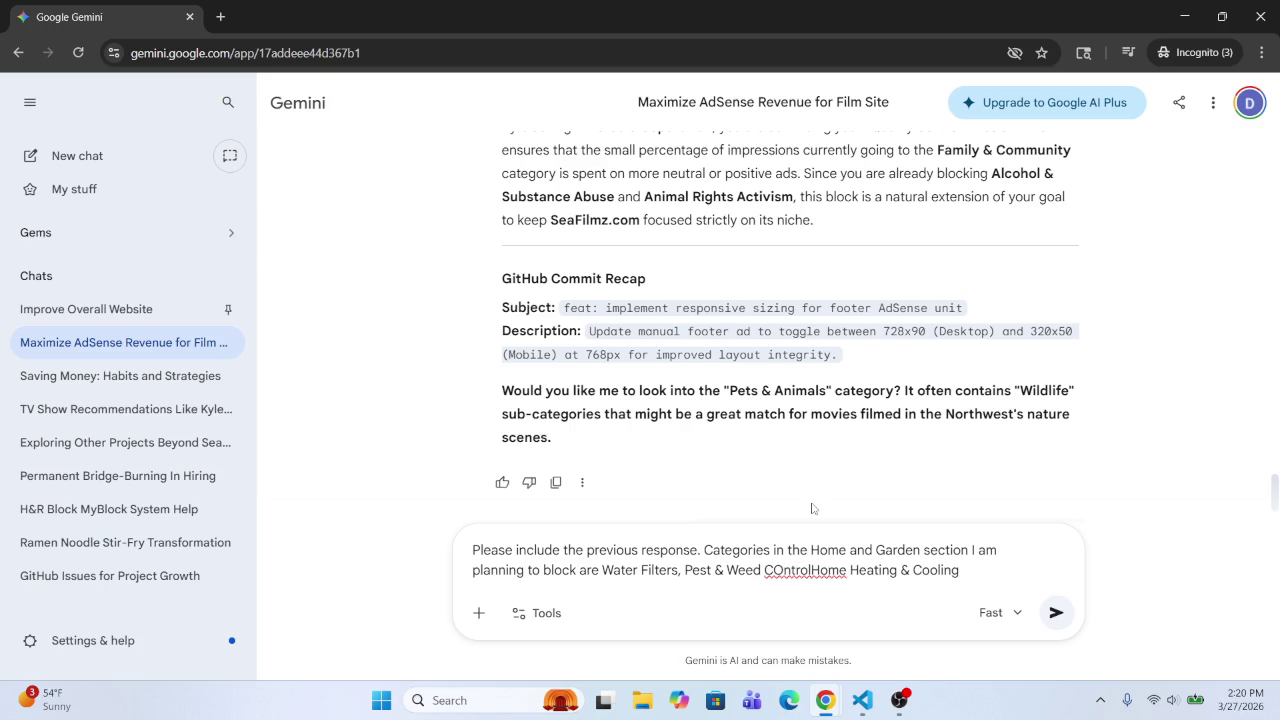
pyautogui.write('.')
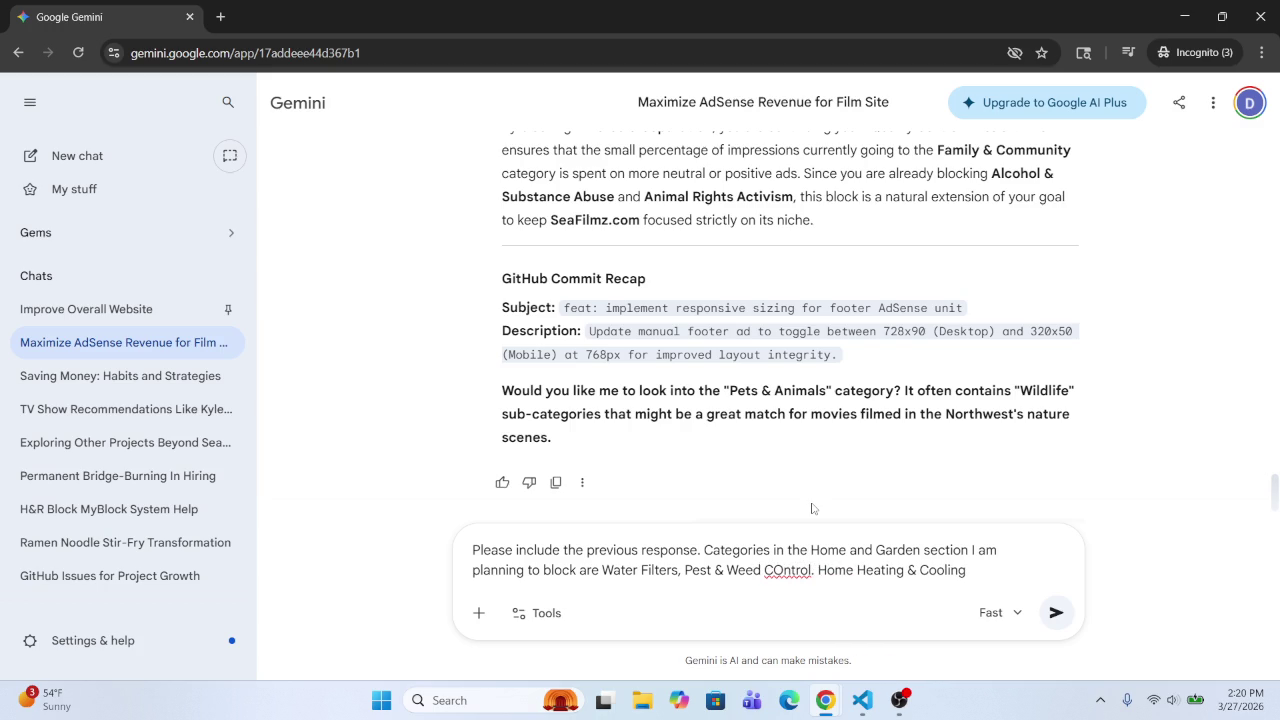